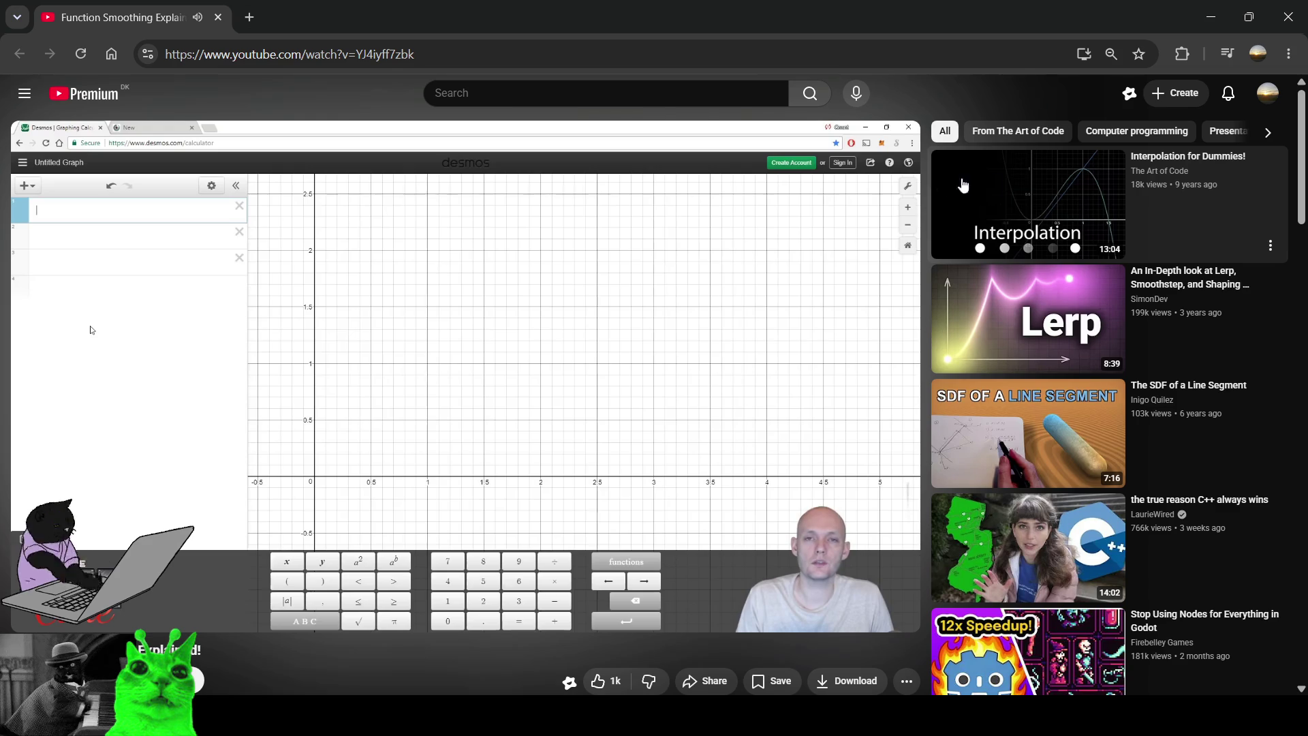
# - Scroll the recommendation chip bar to reveal topics like Presentations and Learning
pyautogui.click(1268, 134)
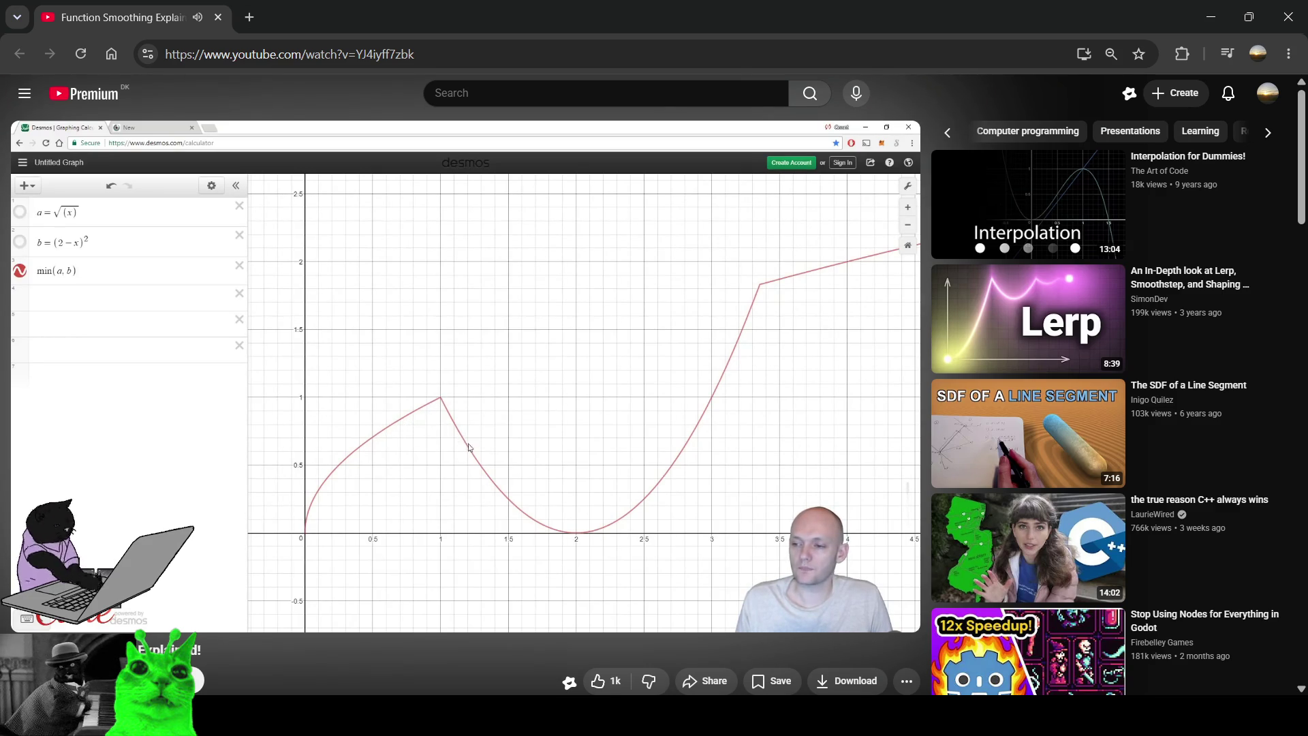
pyautogui.click(574, 319)
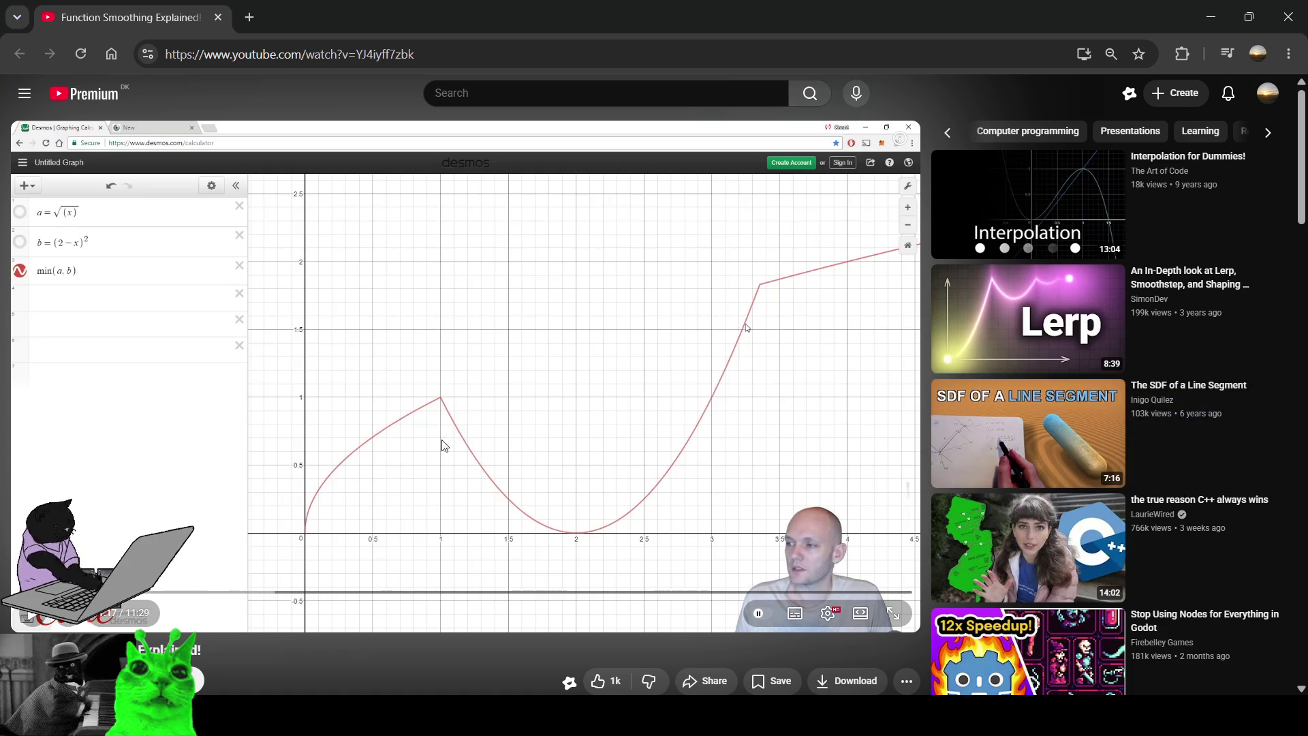
pyautogui.click(556, 402)
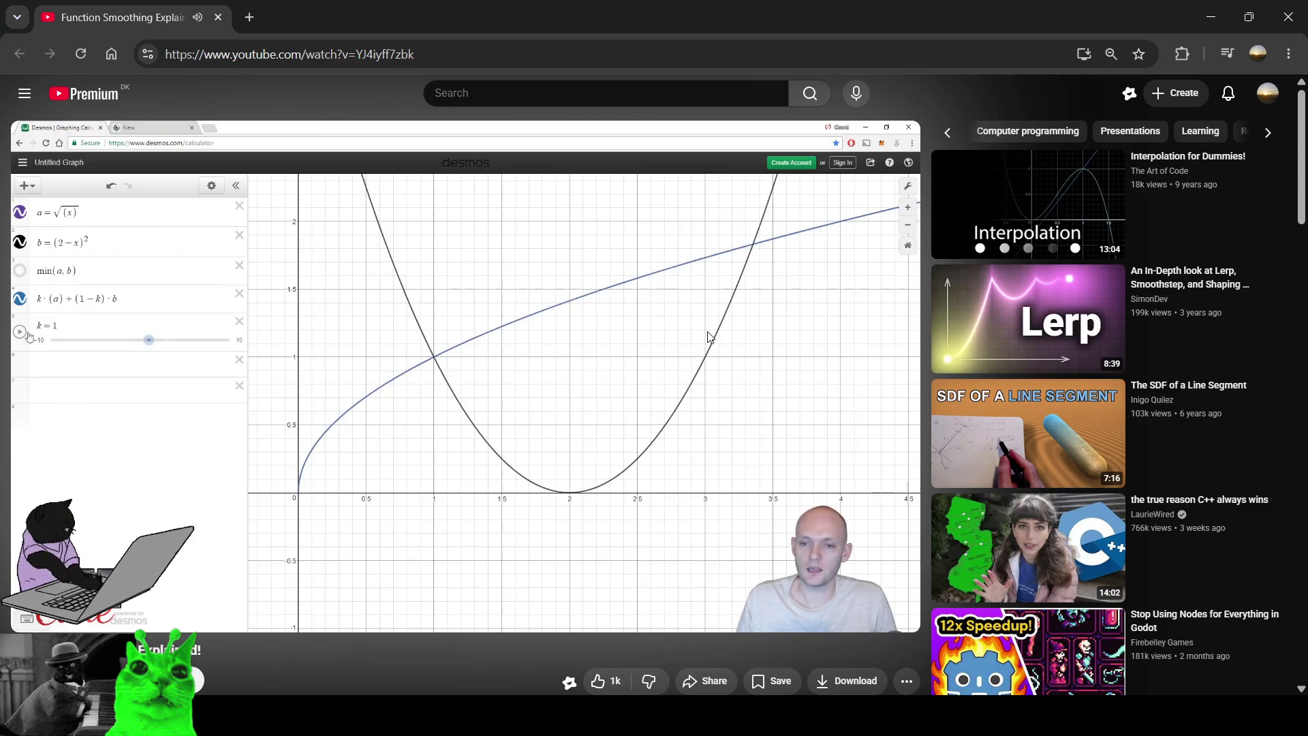
# - Skip the Function Smoothing tutorial five seconds ahead
pyautogui.press('Right')
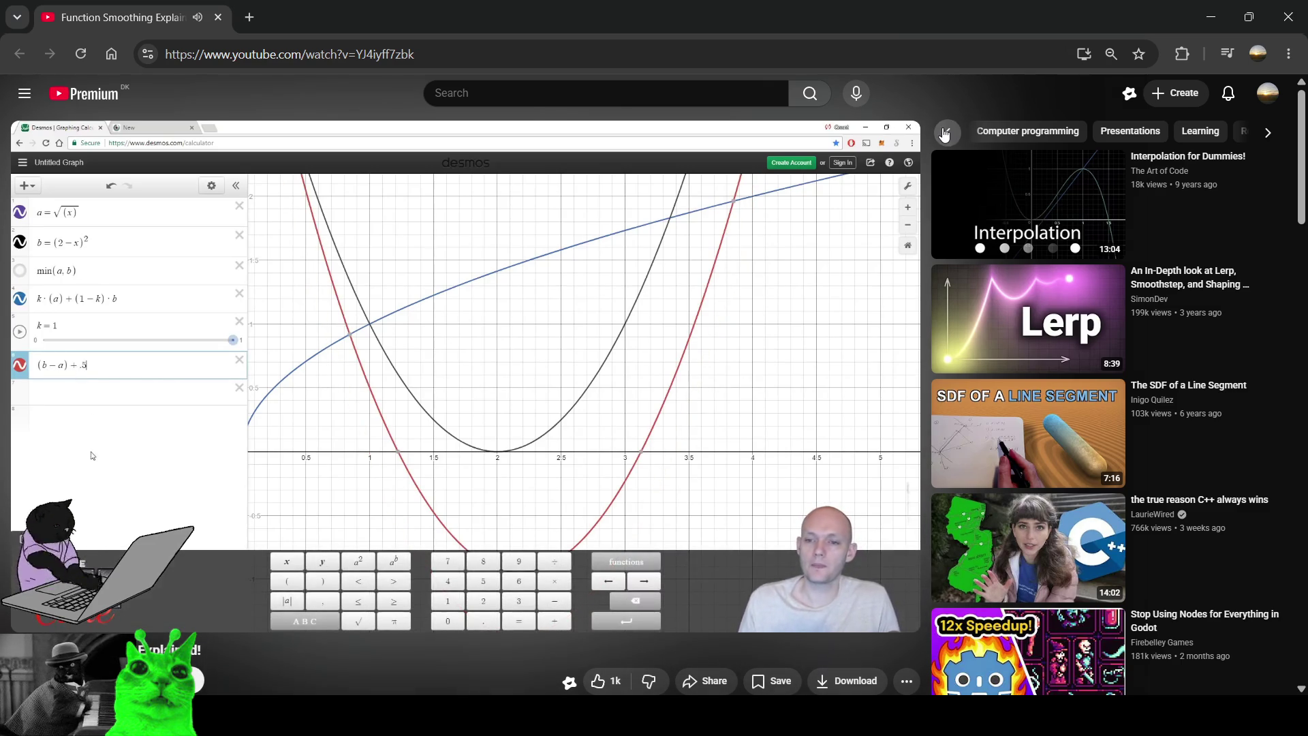
# - Pause on the Desmos h-blend graph to study it, then resume the tutorial
pyautogui.click(563, 312)
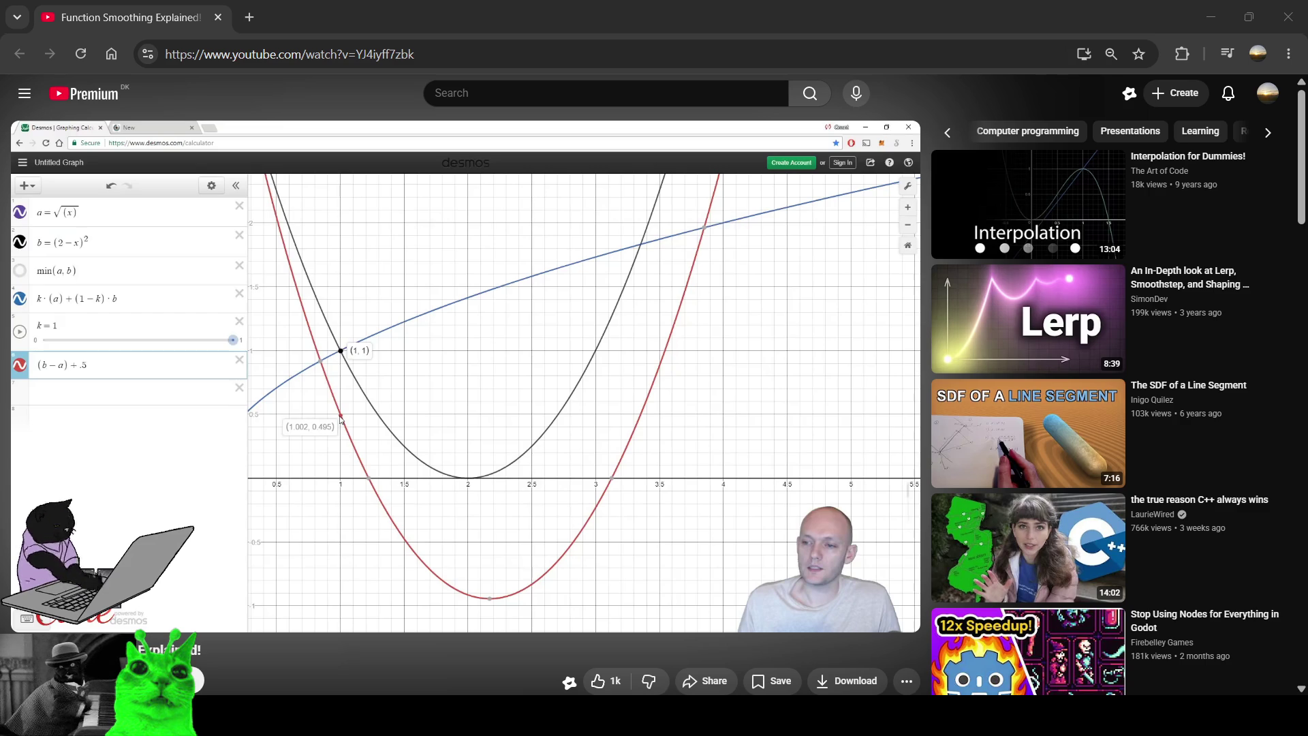
pyautogui.click(135, 338)
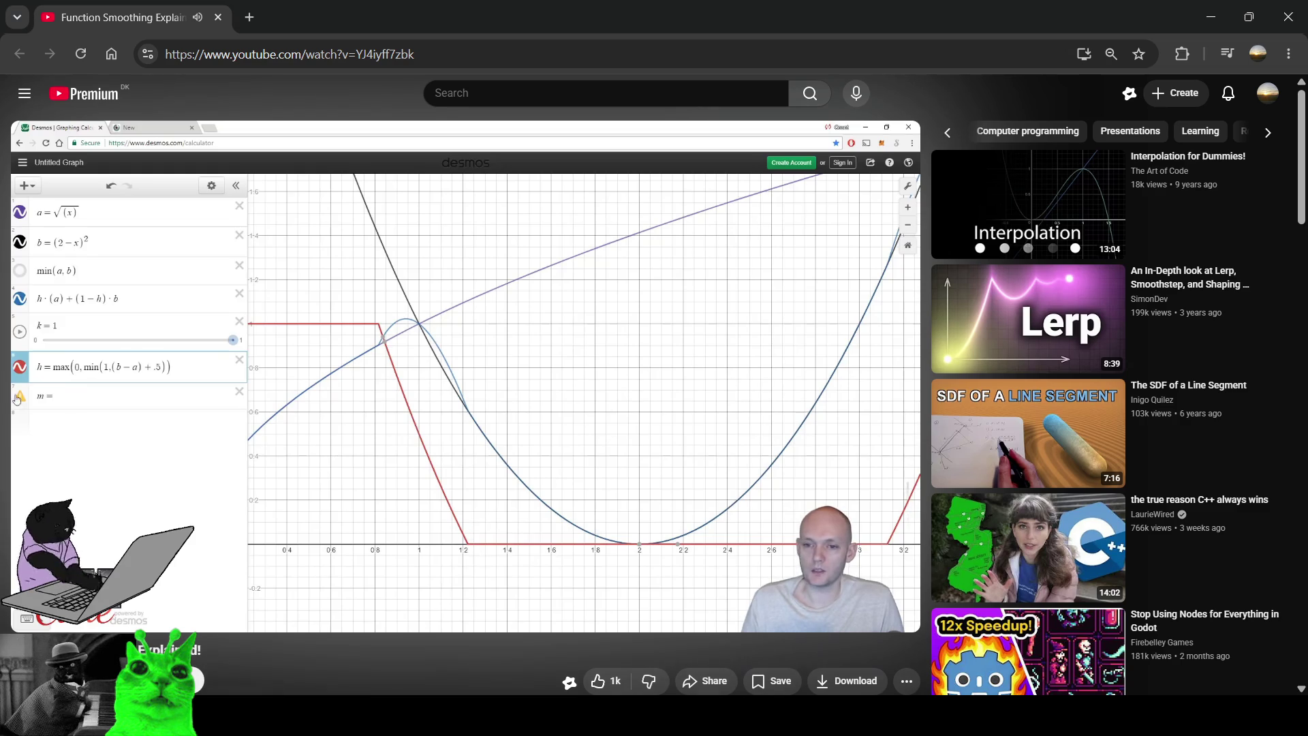
pyautogui.moveTo(298, 542)
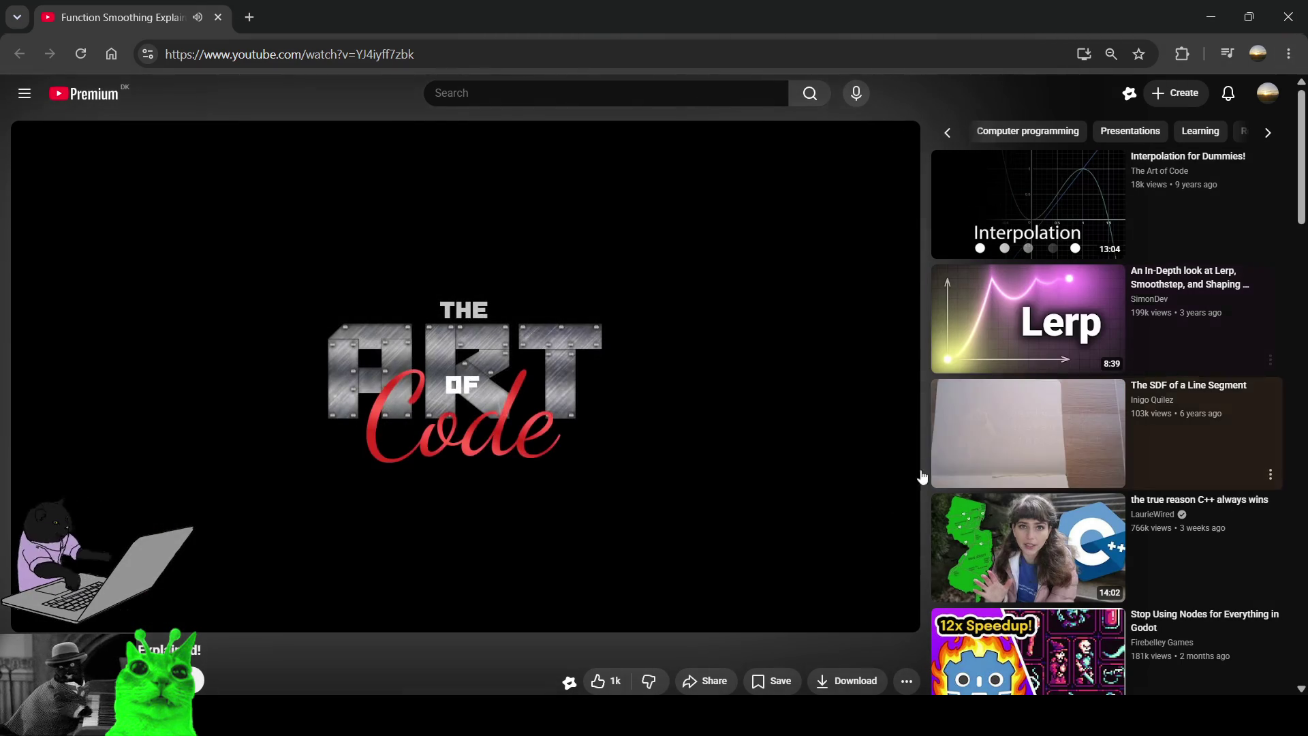
# - Rewind the video to the 9:41 Desmos graph, then jump ahead to about 10:29
pyautogui.moveTo(773, 593); pyautogui.dragTo(773, 593)
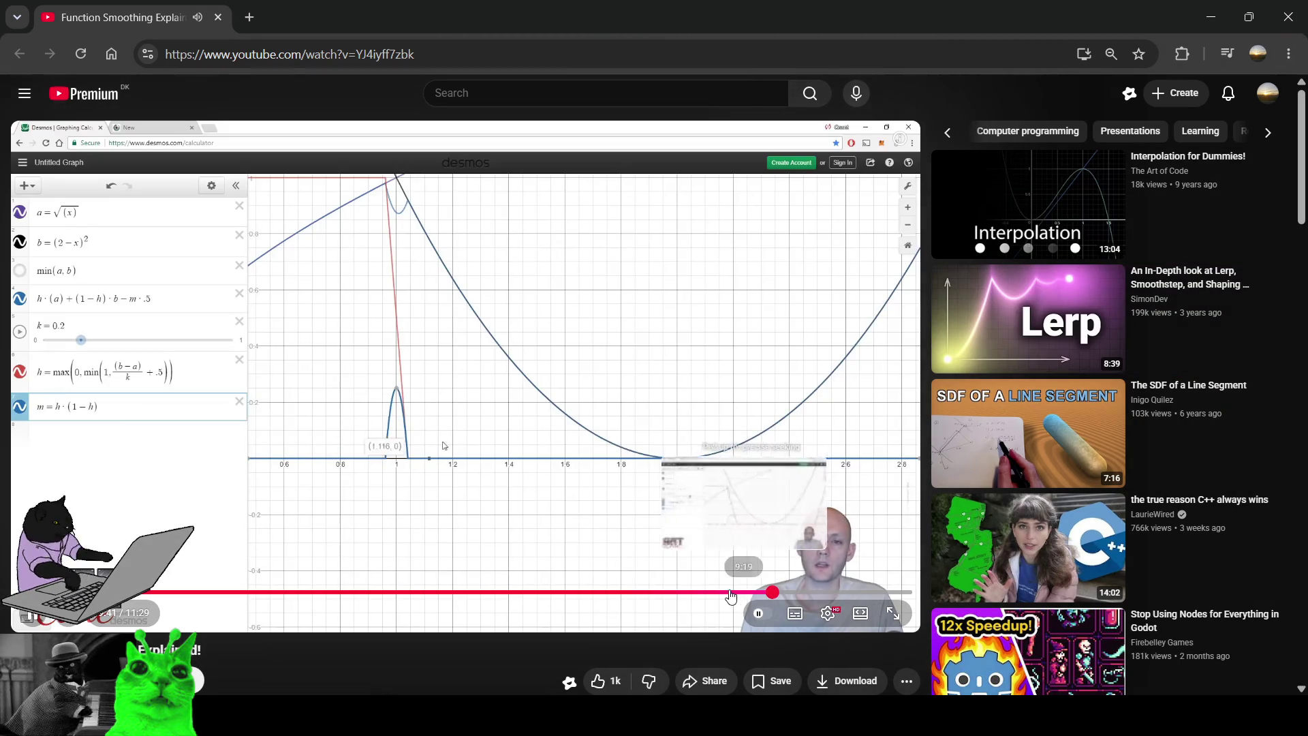
pyautogui.click(613, 516)
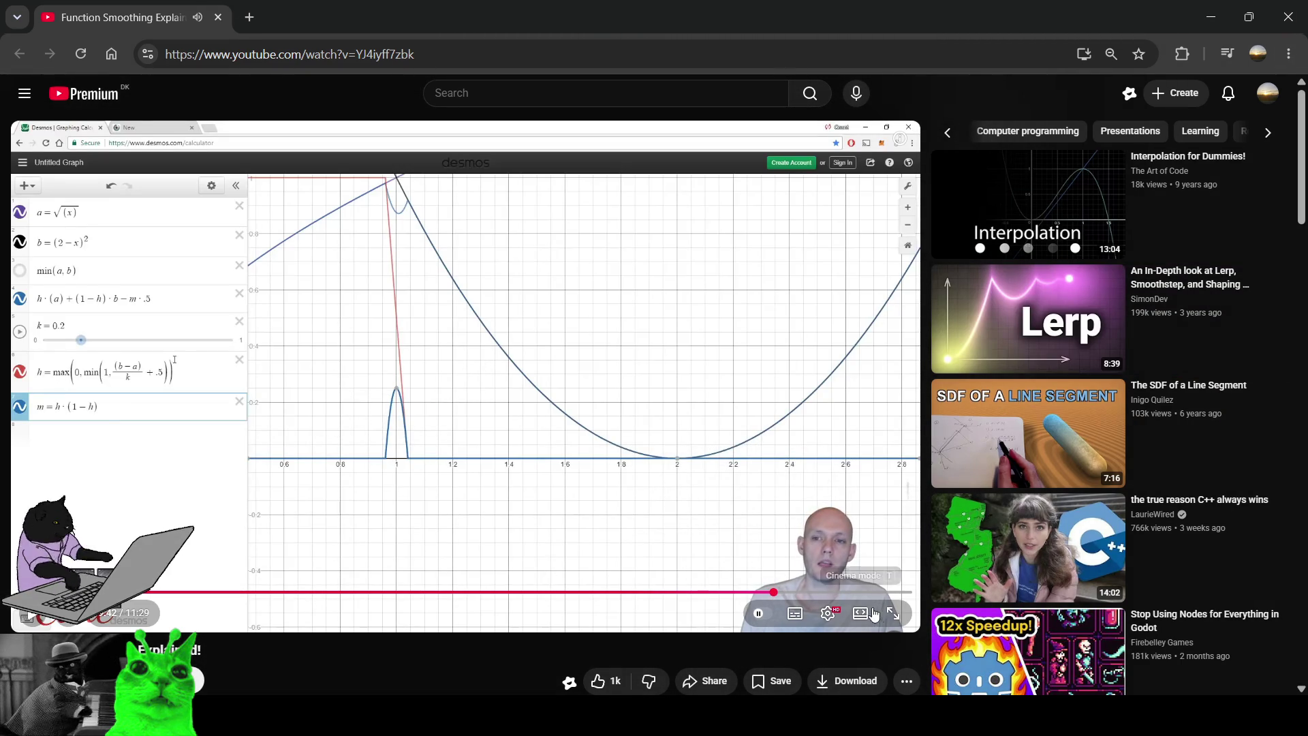
pyautogui.click(835, 592)
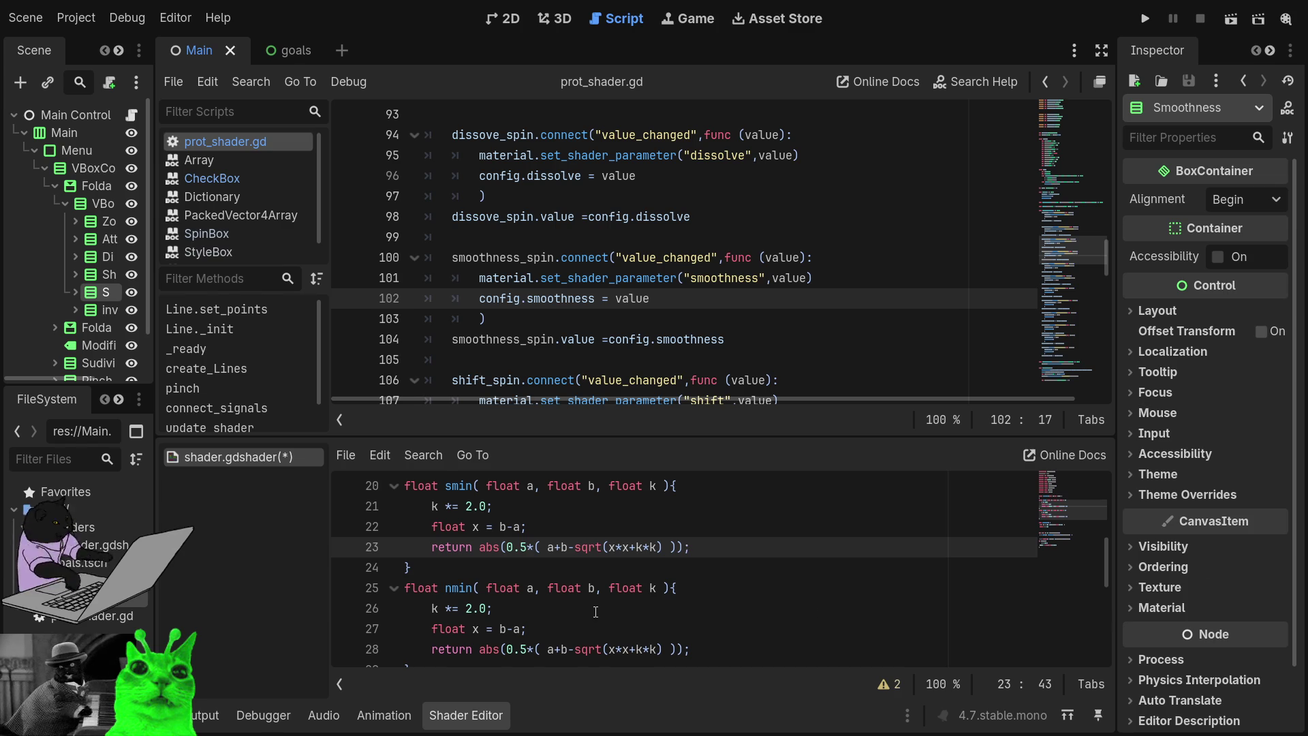
pyautogui.scroll(-2, 534, 612)
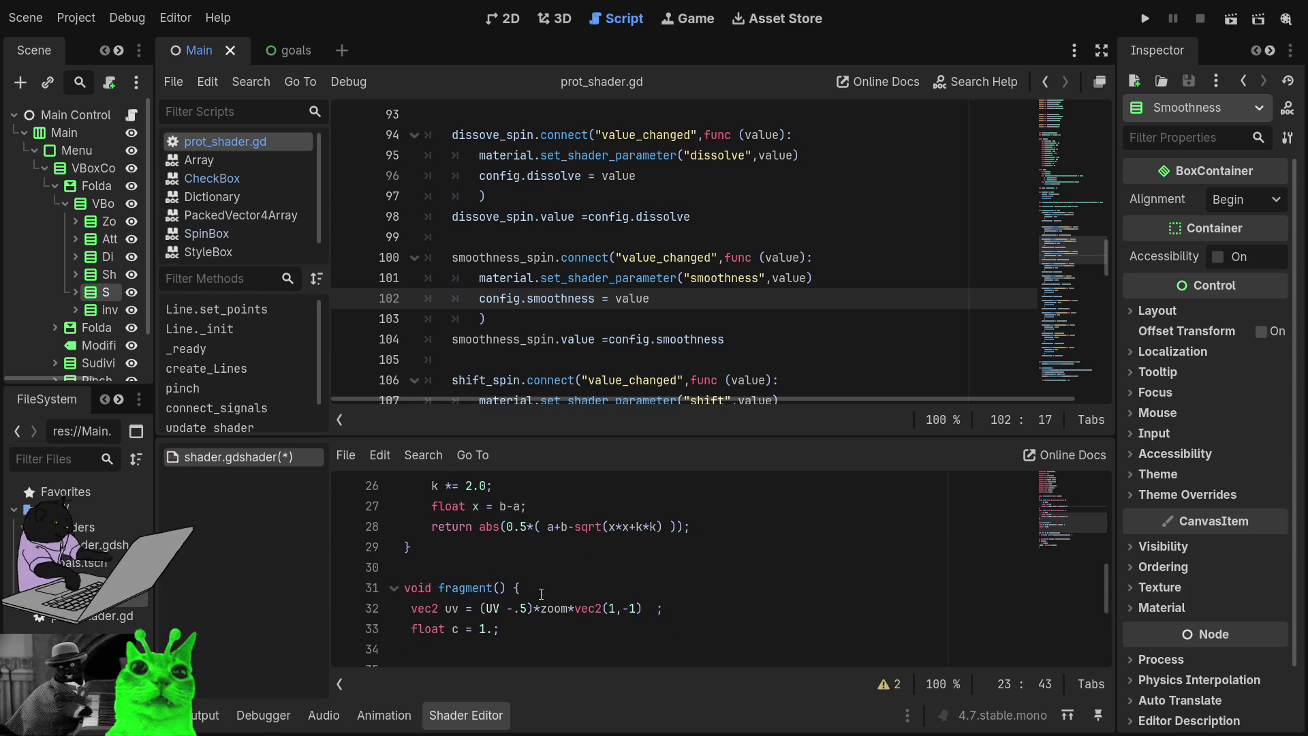
pyautogui.scroll(1, 554, 576)
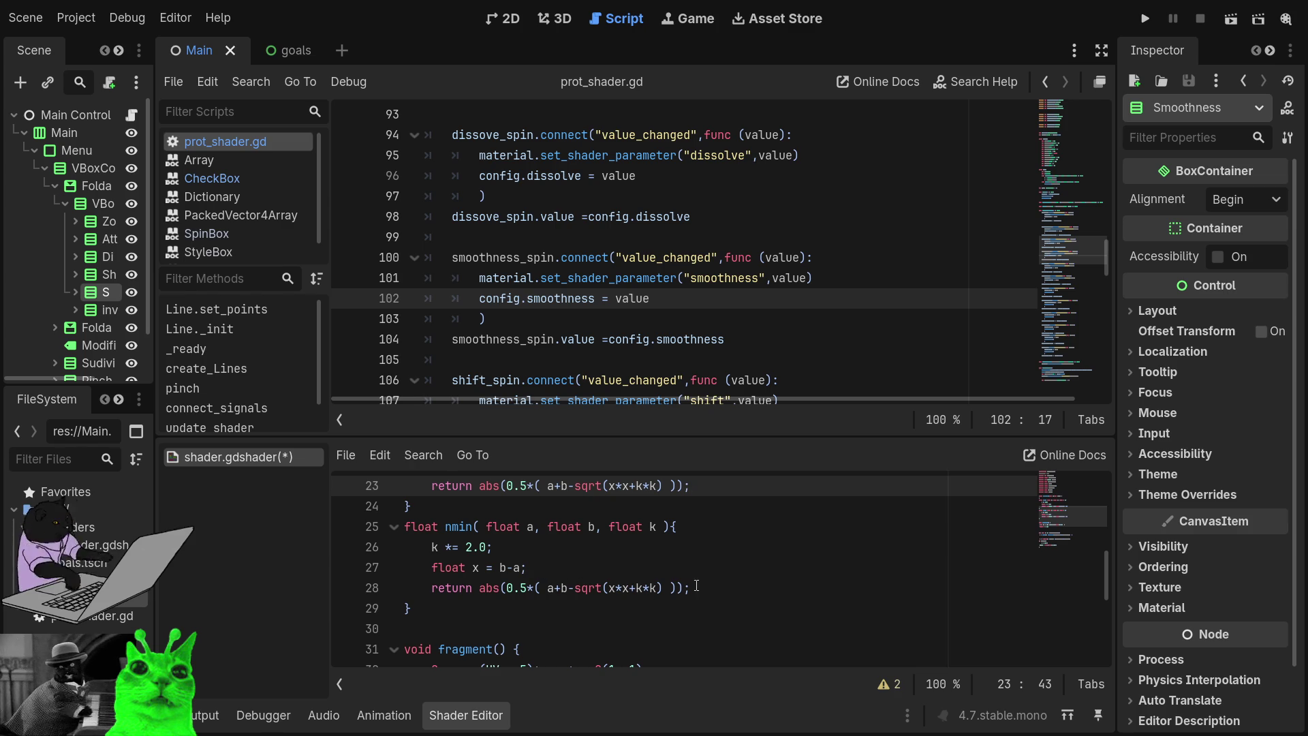
pyautogui.moveTo(599, 567)
pyautogui.mouseDown()
pyautogui.moveTo(609, 587)
pyautogui.moveTo(602, 565)
pyautogui.mouseUp()
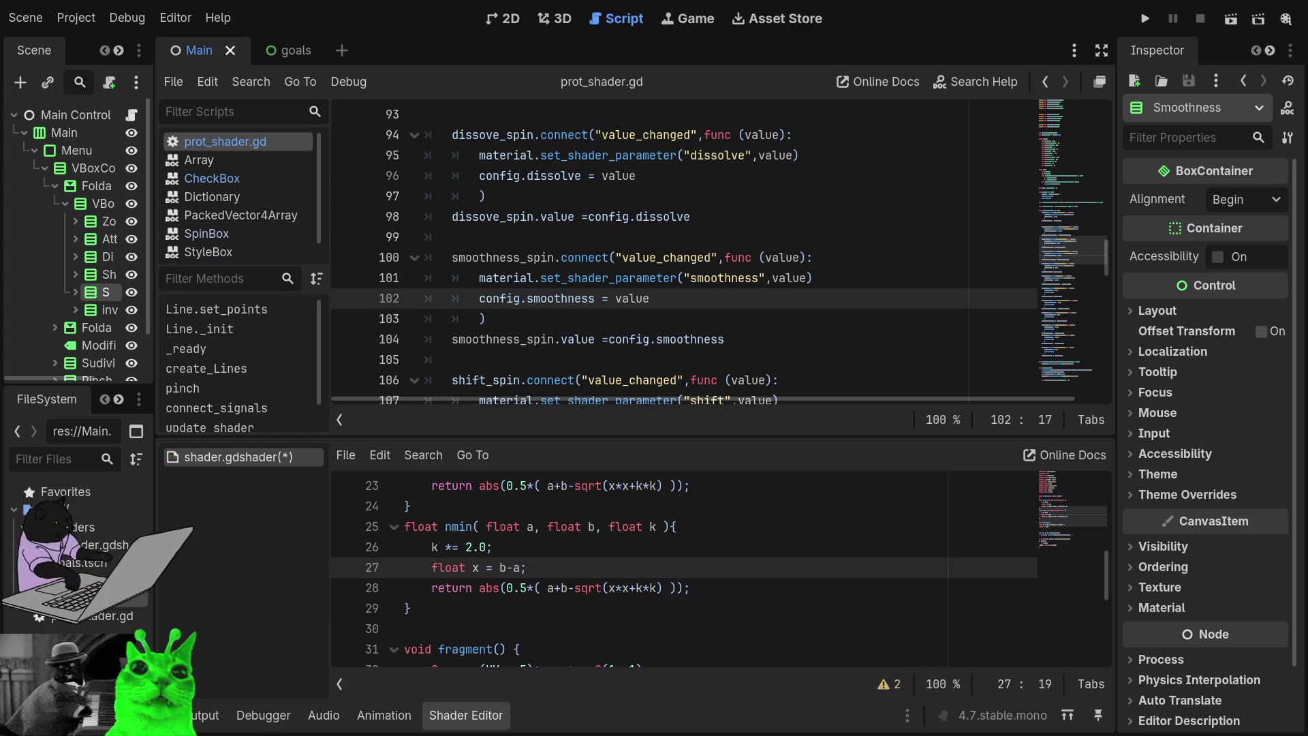
pyautogui.click(504, 567)
# - Parenthesize b-a on line 27 and delete the k *= 2.0 statement
pyautogui.write('(')
pyautogui.press('Right')
pyautogui.press('Right')
pyautogui.press('Right')
pyautogui.write(')')
pyautogui.press('Up')
pyautogui.hotkey('shift', 'Home')
pyautogui.press('BackSpace')
# - Try dividing line 27 by 5, then by k, then revert and restore k *= 2.0
pyautogui.press('Down')
pyautogui.press('End')
pyautogui.press('Left')
pyautogui.write('/')
pyautogui.write('5')
pyautogui.press('BackSpace')
pyautogui.write('k')
pyautogui.press('BackSpace')
pyautogui.press('BackSpace')
pyautogui.press('Up')
pyautogui.write('k *= 2.0;')
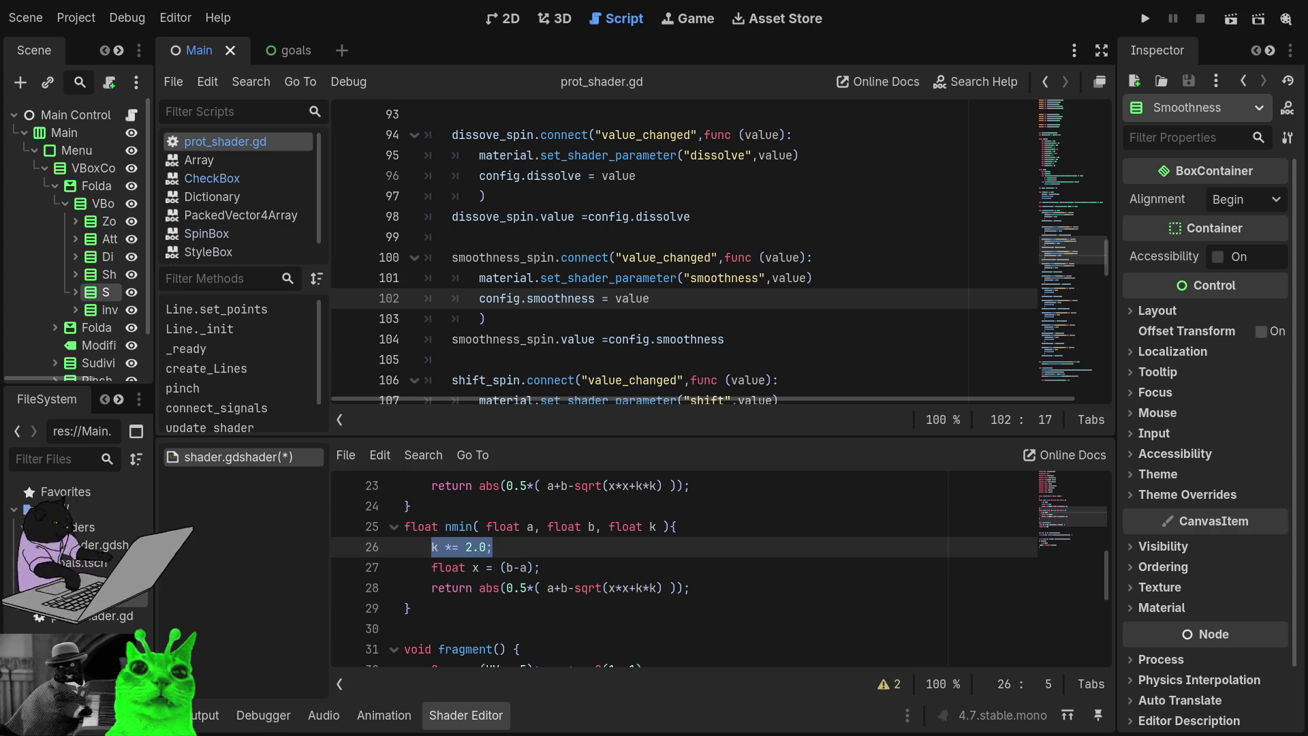
# - Change line 26 to k += 0.00001 and make line 27 compute (b-a)/k plus an offset
pyautogui.press('Right')
pyautogui.press('Right')
pyautogui.press('Right')
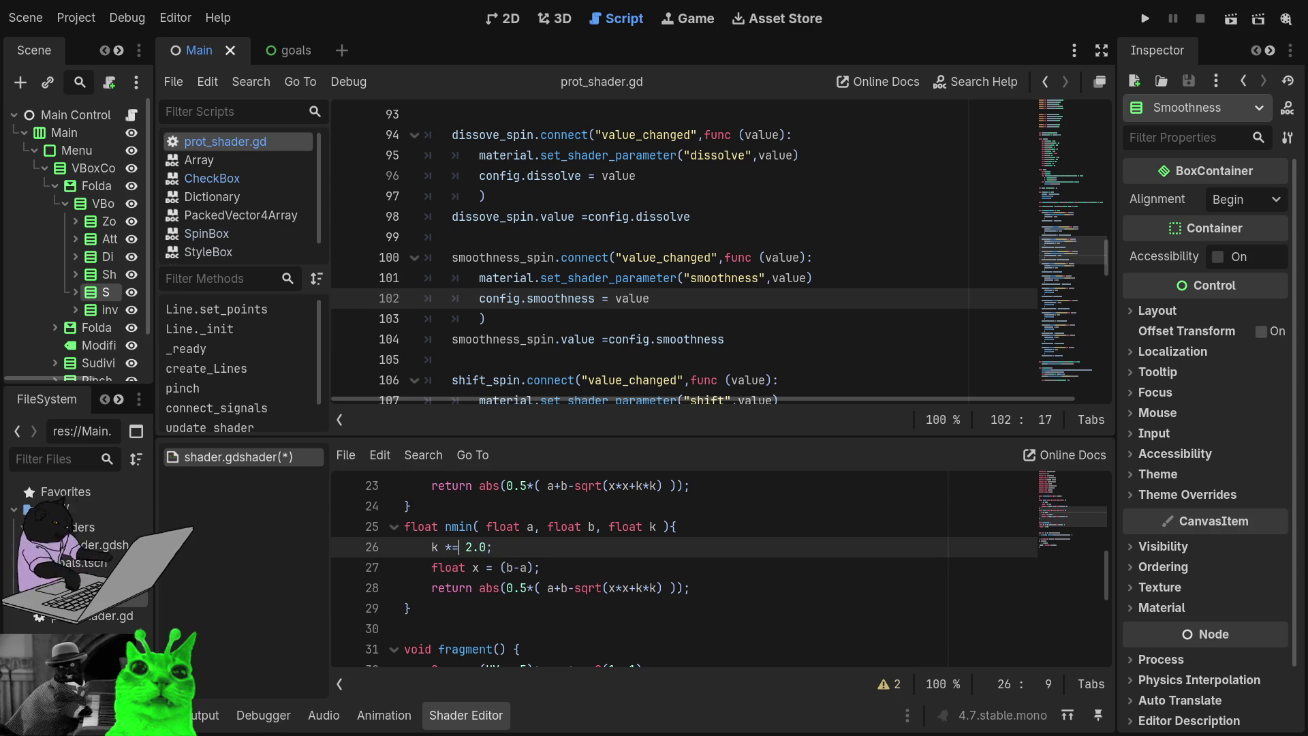
pyautogui.press('BackSpace')
pyautogui.write('+')
pyautogui.press('Right')
pyautogui.press('Right')
pyautogui.press('Delete')
pyautogui.press('Delete')
pyautogui.press('Delete')
pyautogui.write('0.00001')
pyautogui.press('Down')
pyautogui.press('Right')
pyautogui.press('Right')
pyautogui.press('Right')
pyautogui.write('/k')
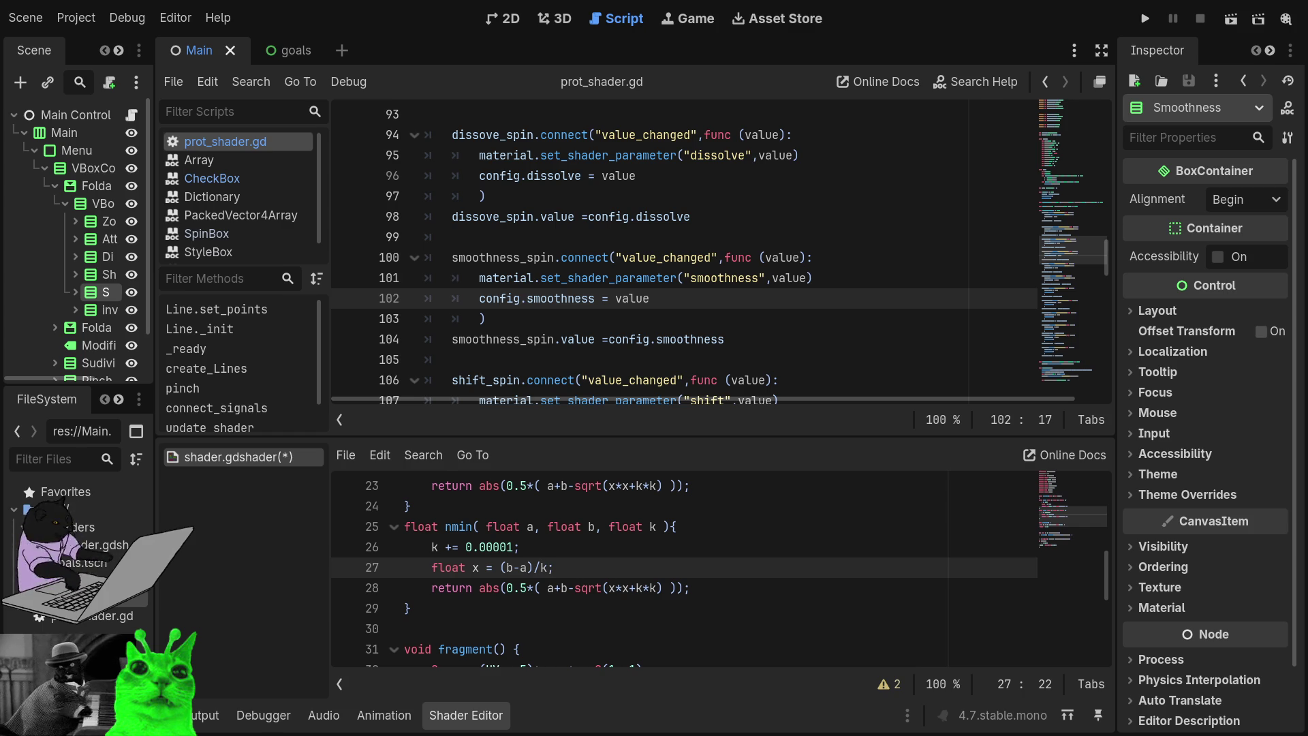
pyautogui.write('+.6')
# - Wrap line 27's (b-a)/k +.5 in clamp(...,0,1)
pyautogui.hotkey('shift', 'Left')
pyautogui.hotkey('shift', 'Left')
pyautogui.hotkey('shift', 'Left')
pyautogui.hotkey('shift', 'Left')
pyautogui.hotkey('shift', 'Left')
pyautogui.hotkey('shift', 'Left')
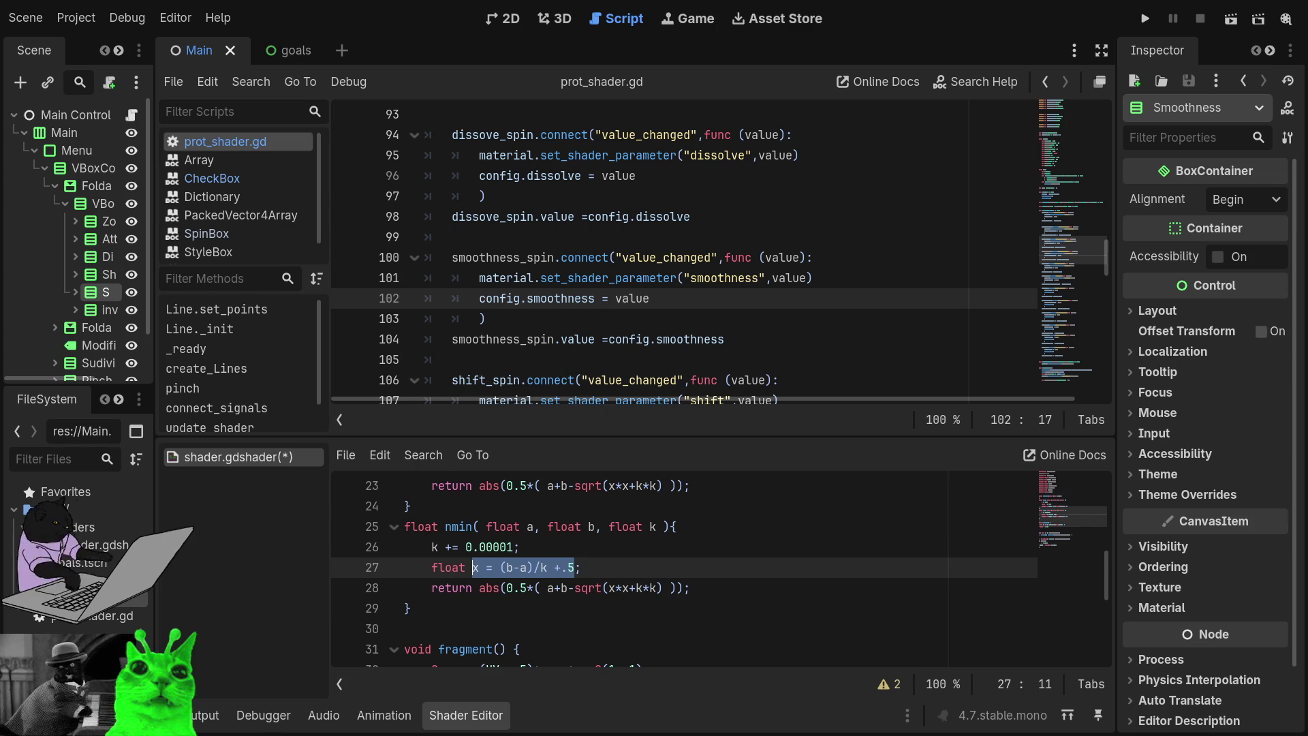
pyautogui.hotkey('shift', 'Right')
pyautogui.hotkey('shift', 'Right')
pyautogui.hotkey('shift', 'Right')
pyautogui.write('(')
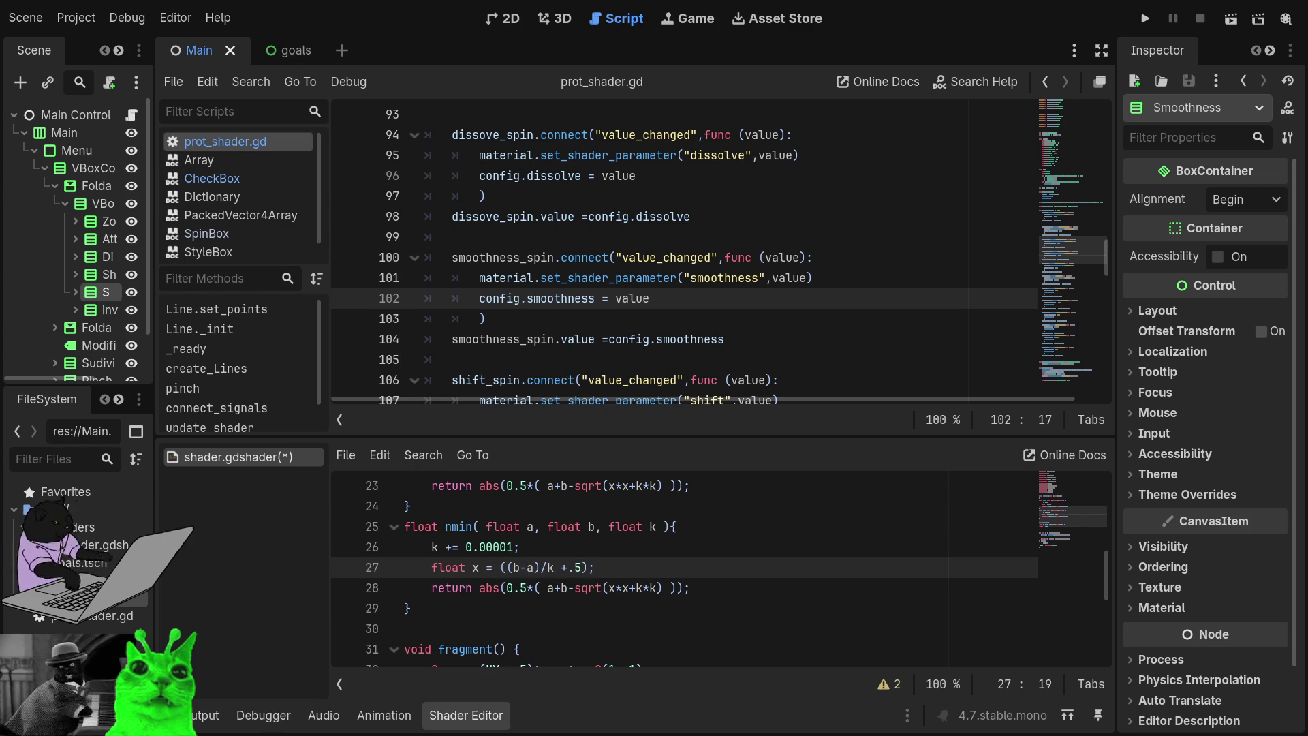
pyautogui.hotkey('ctrl', 'z')
pyautogui.press('Left')
pyautogui.write('clamp(')
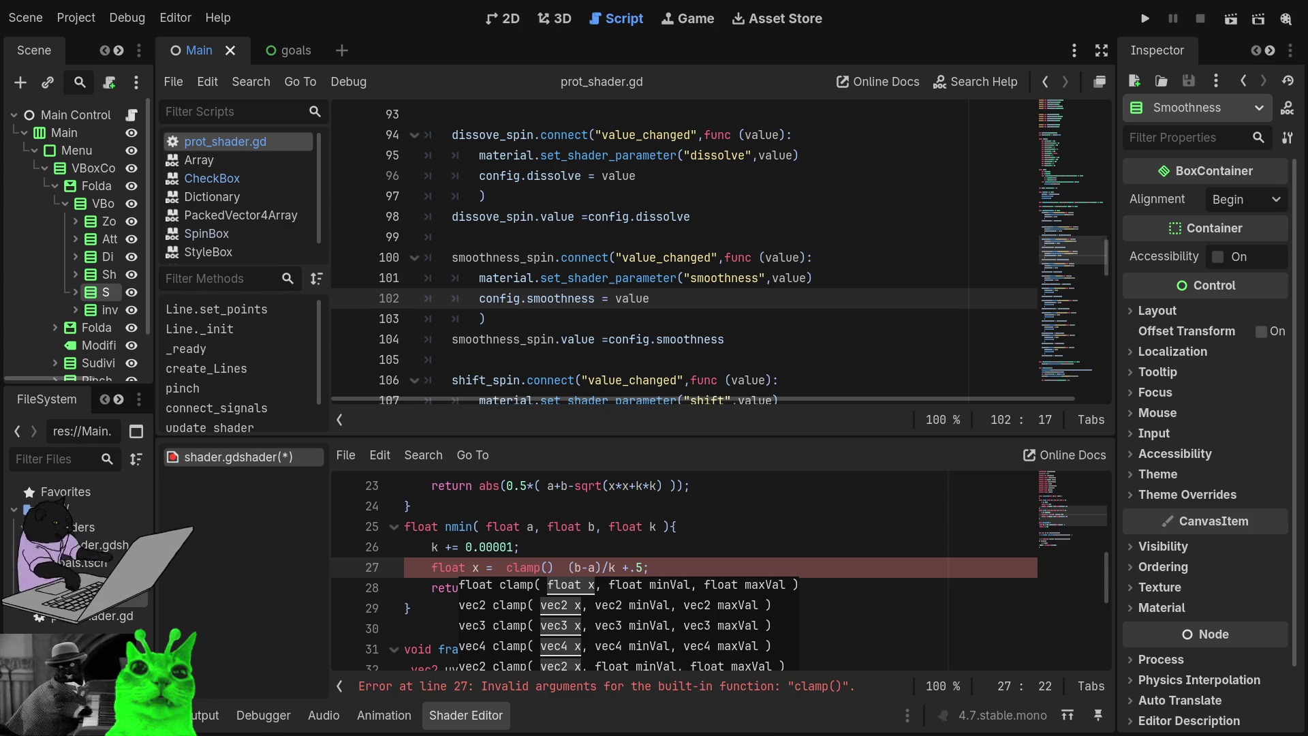
pyautogui.press('Delete')
pyautogui.press('Delete')
pyautogui.press('End')
pyautogui.write(')')
pyautogui.press('Left')
pyautogui.write(',')
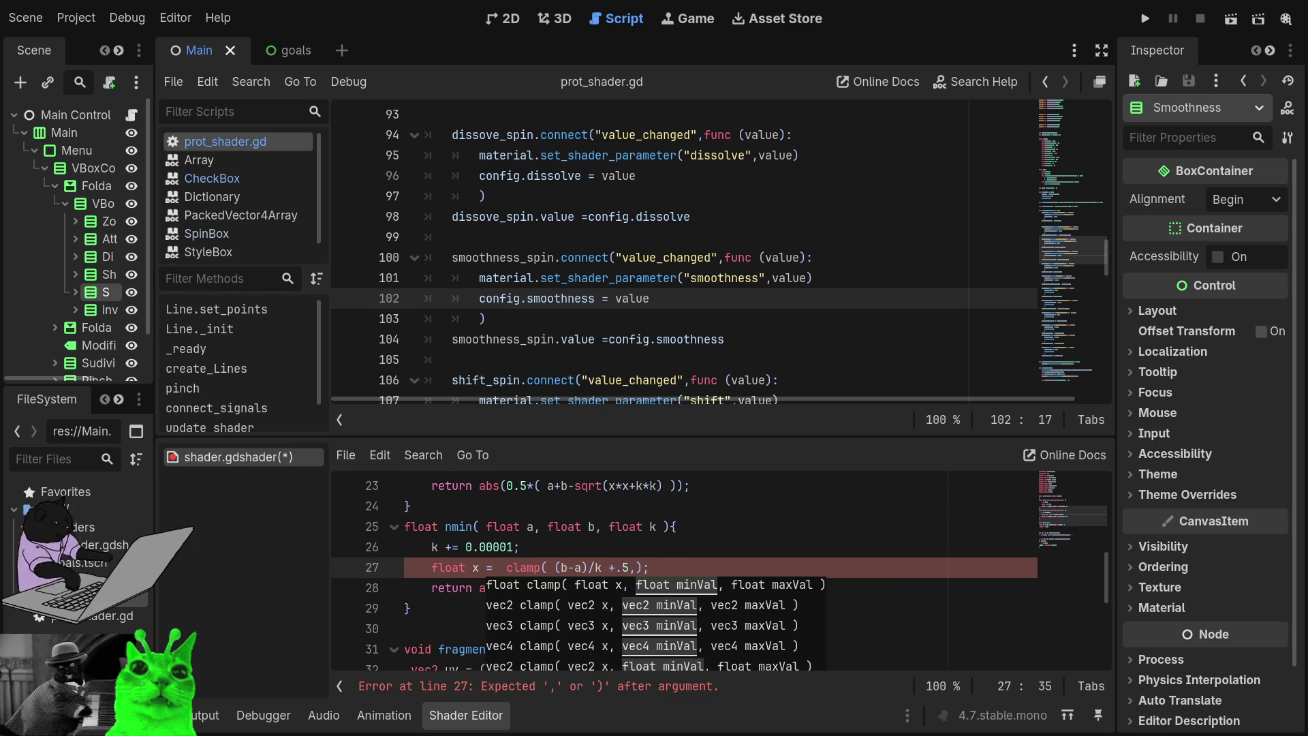
pyautogui.write('0,1')
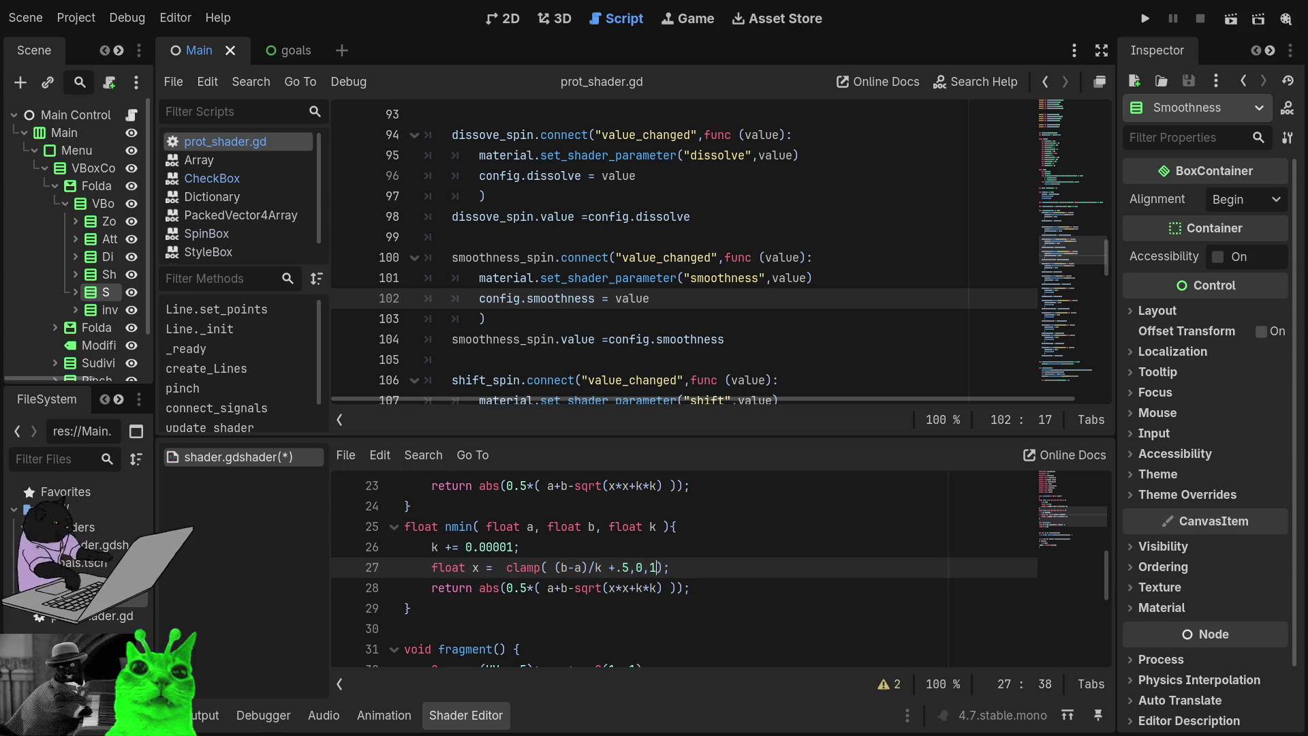
# - Delete the old abs(...) return expression on line 28 and start typing lerp
pyautogui.press('End')
pyautogui.press('Down')
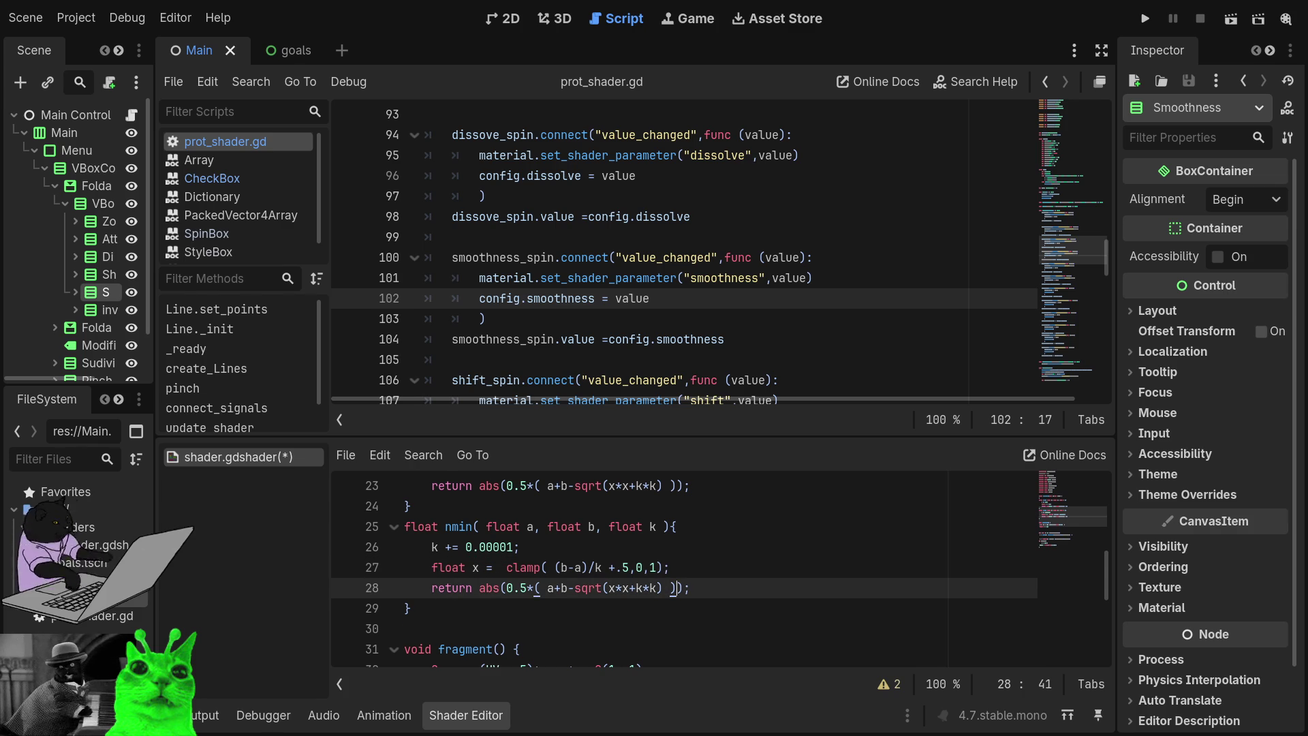
pyautogui.hotkey('shift', 'Left')
pyautogui.hotkey('shift', 'Left')
pyautogui.hotkey('shift', 'Left')
pyautogui.hotkey('shift', 'Left')
pyautogui.hotkey('shift', 'Left')
pyautogui.hotkey('shift', 'Left')
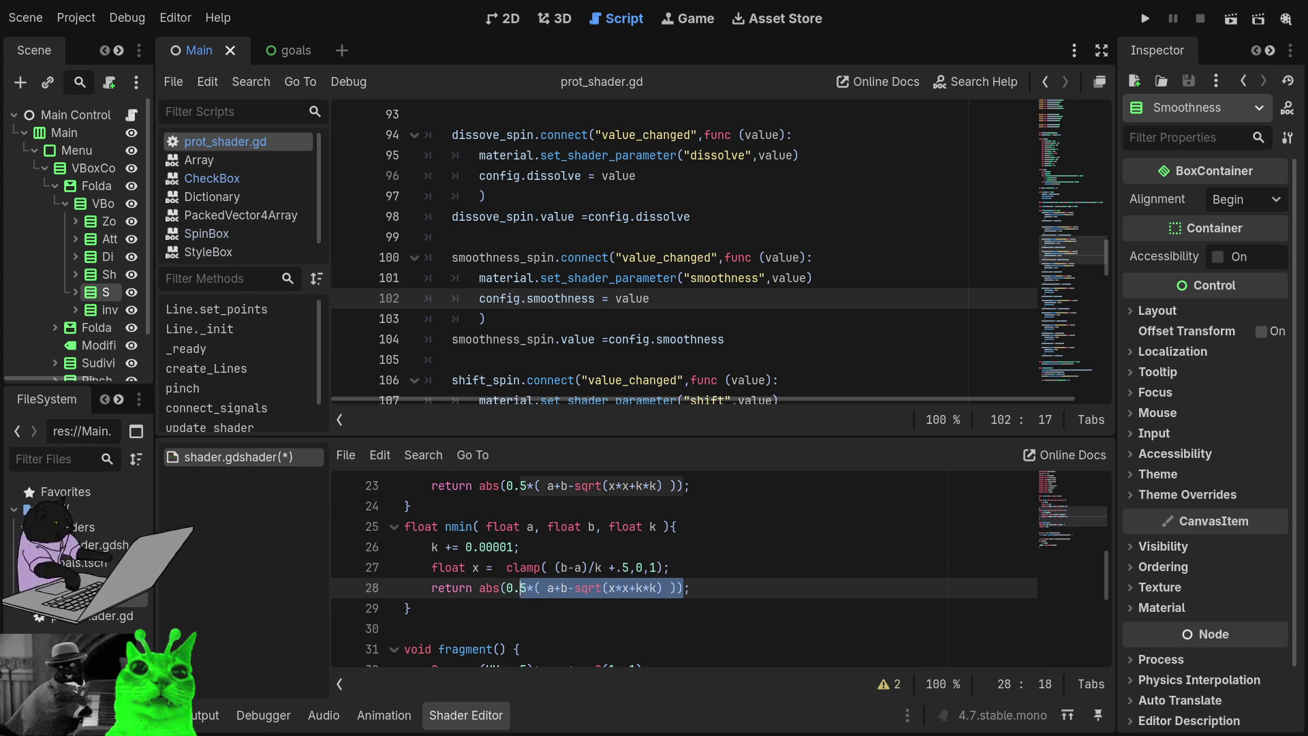
pyautogui.press('BackSpace')
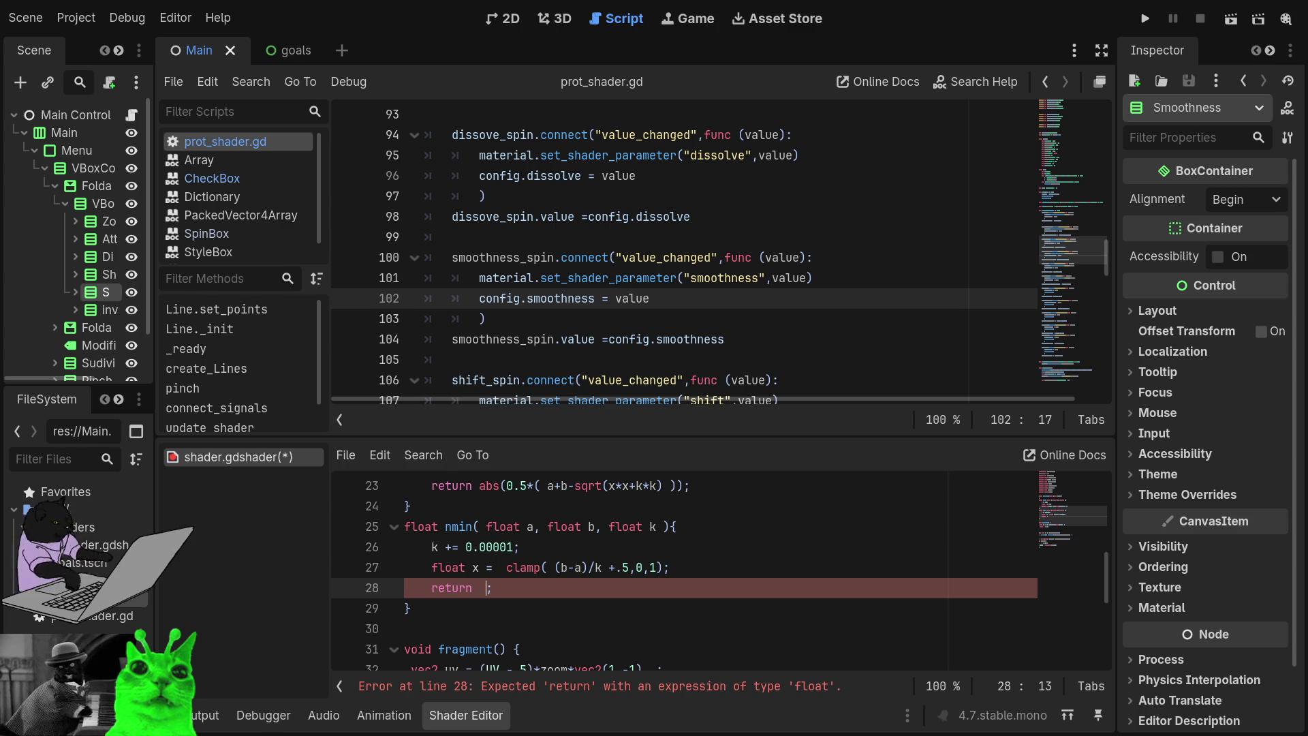
pyautogui.write('lerp')
# - Replace lerp with mix(a,b,x) on line 28 and begin a '- x' subtraction term
pyautogui.press('BackSpace')
pyautogui.press('BackSpace')
pyautogui.press('BackSpace')
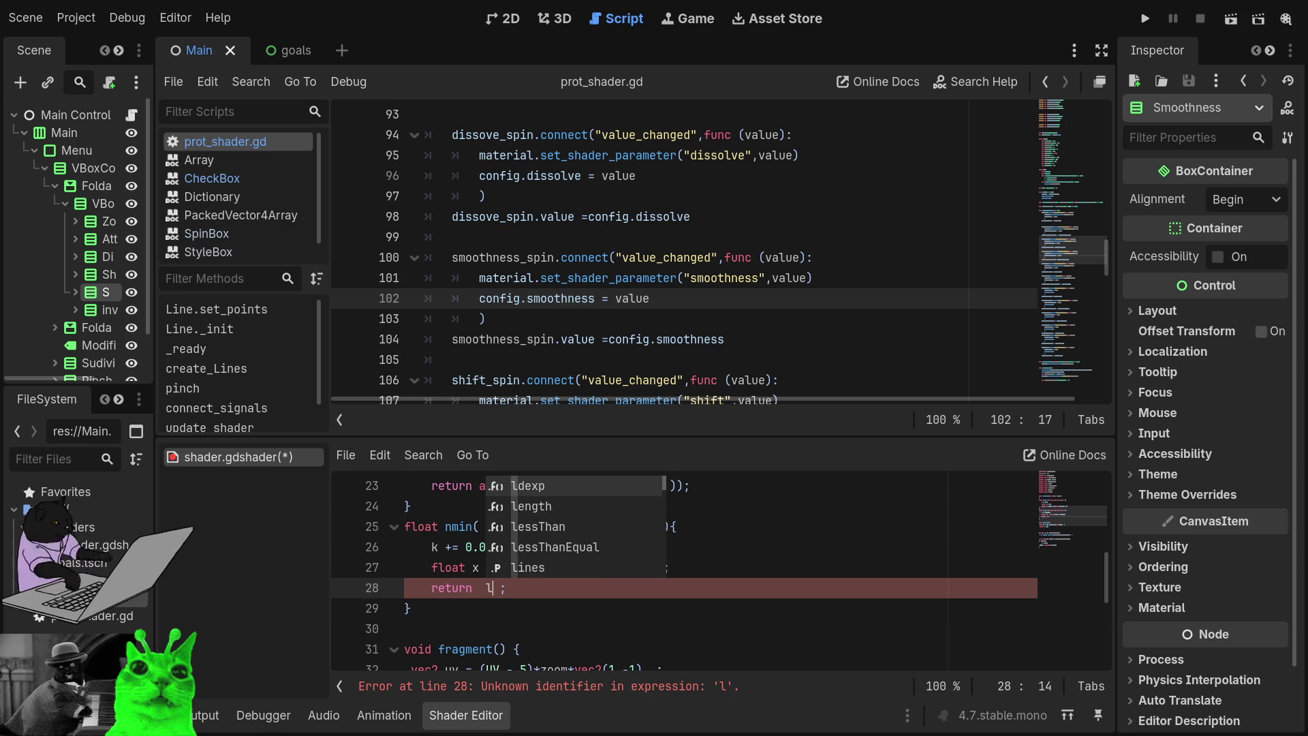
pyautogui.write('er')
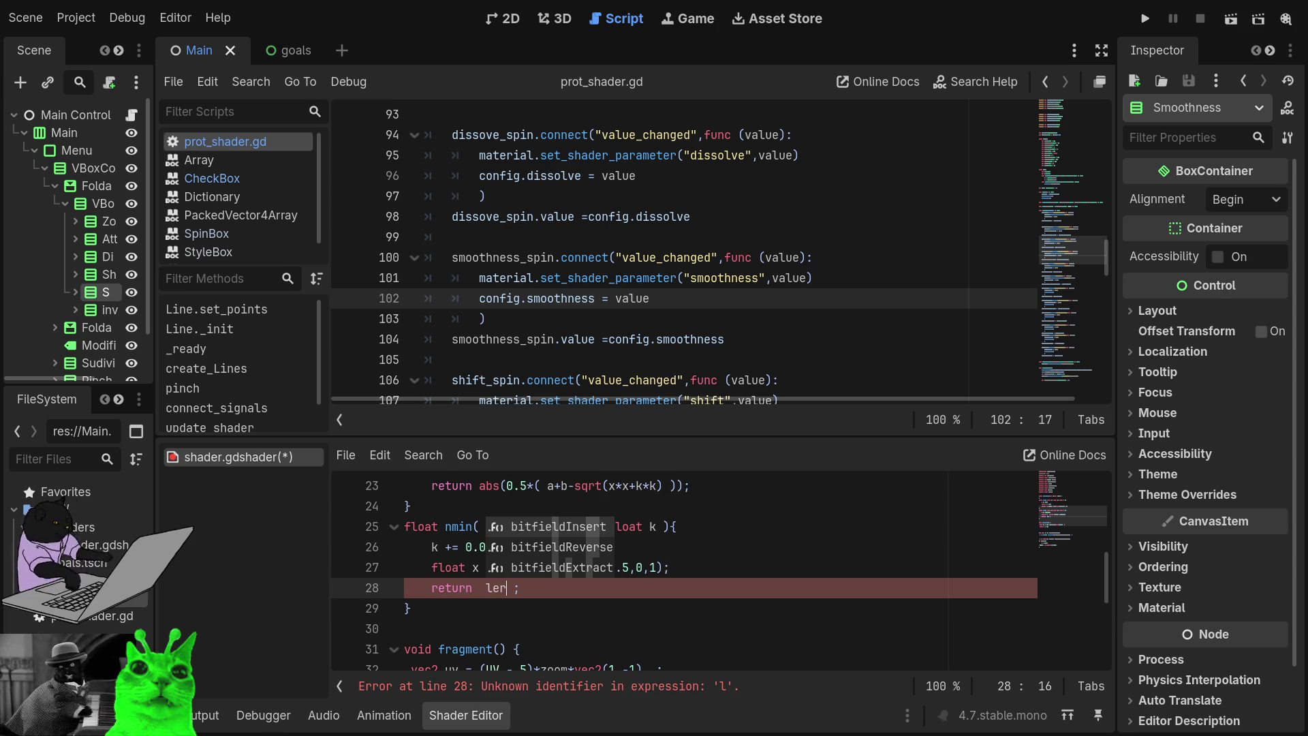
pyautogui.press('BackSpace')
pyautogui.press('BackSpace')
pyautogui.press('BackSpace')
pyautogui.write('mix')
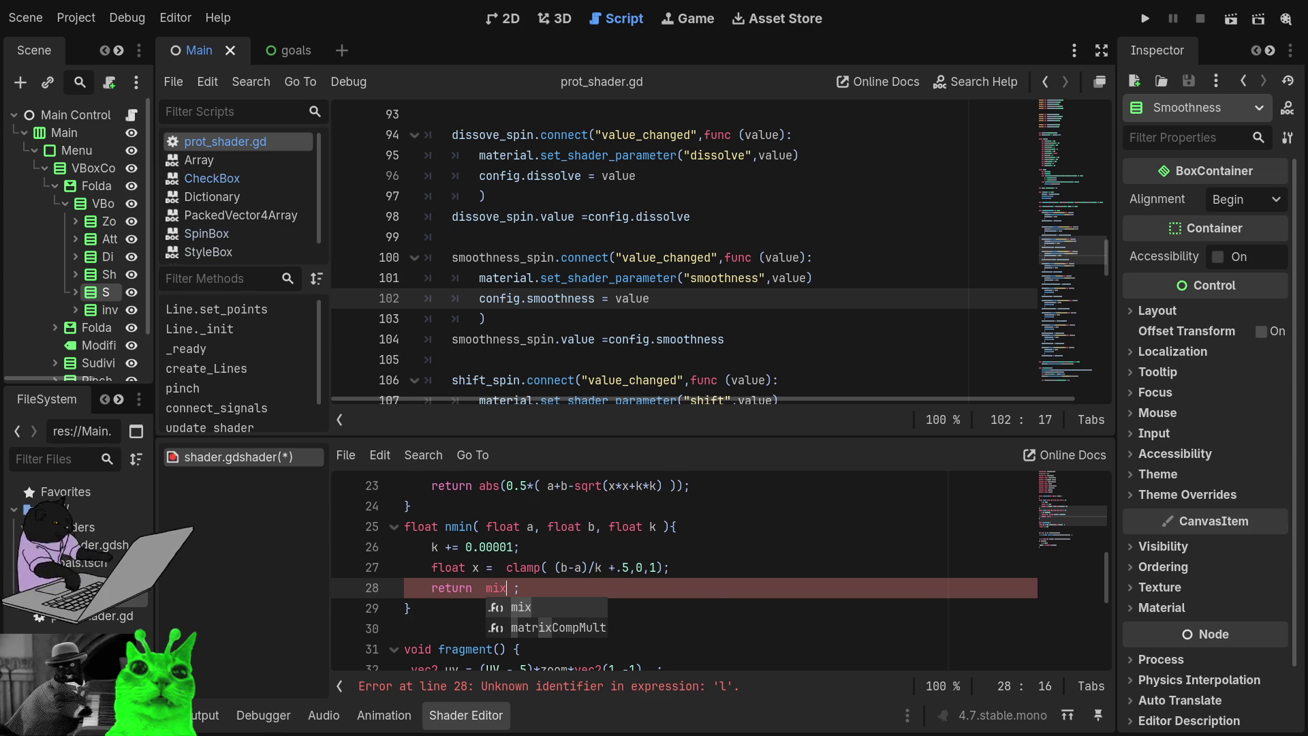
pyautogui.press('Return')
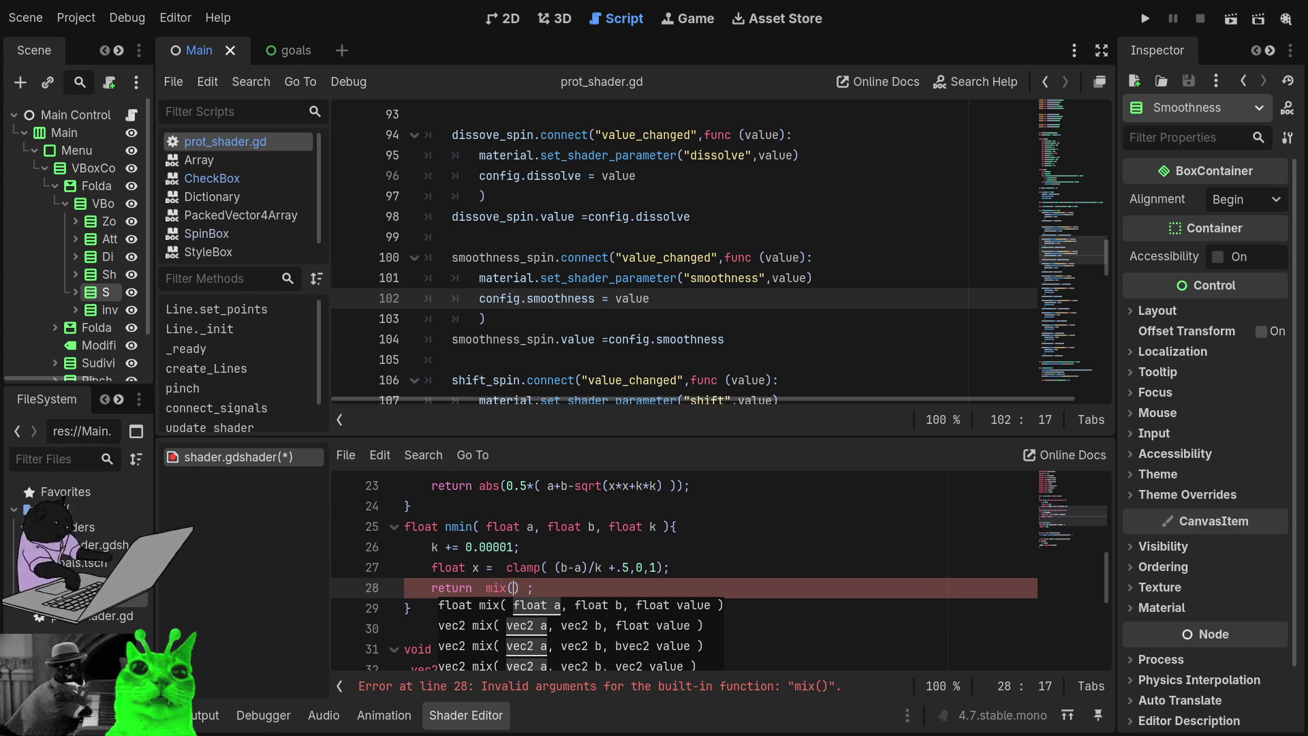
pyautogui.write('a')
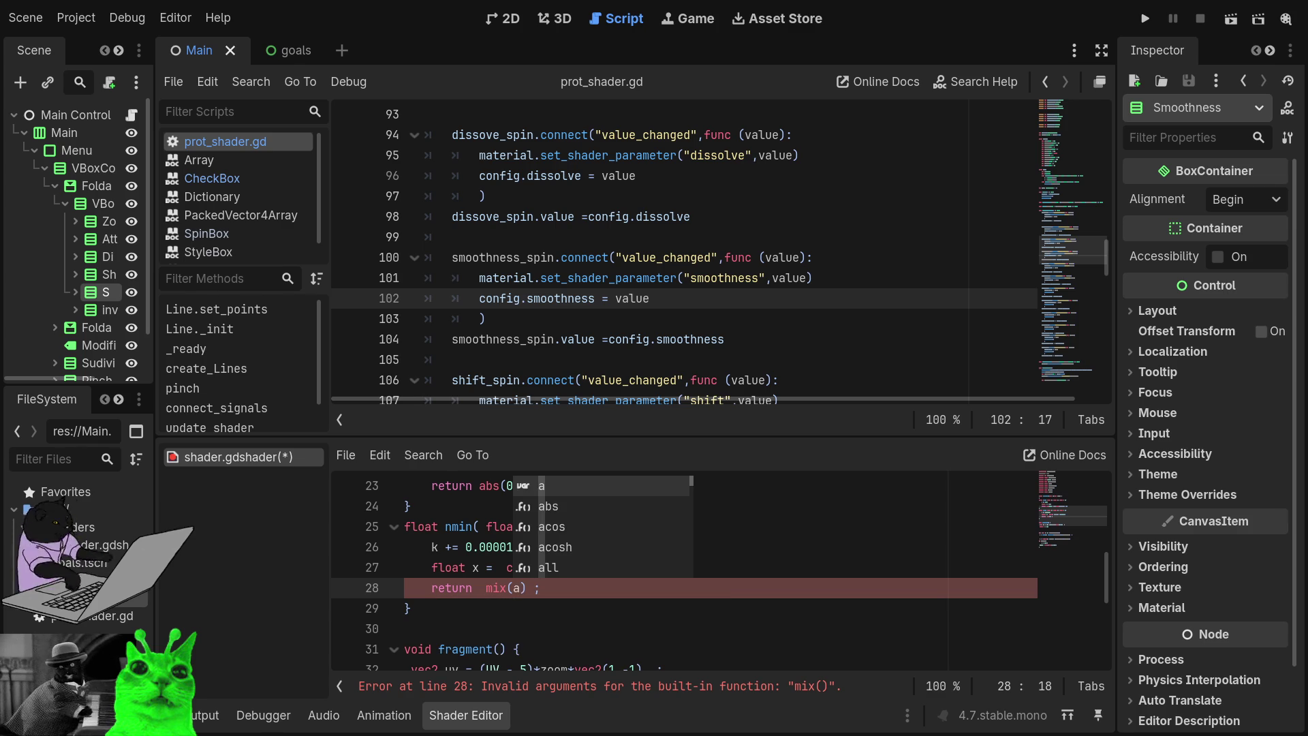
pyautogui.write(',b')
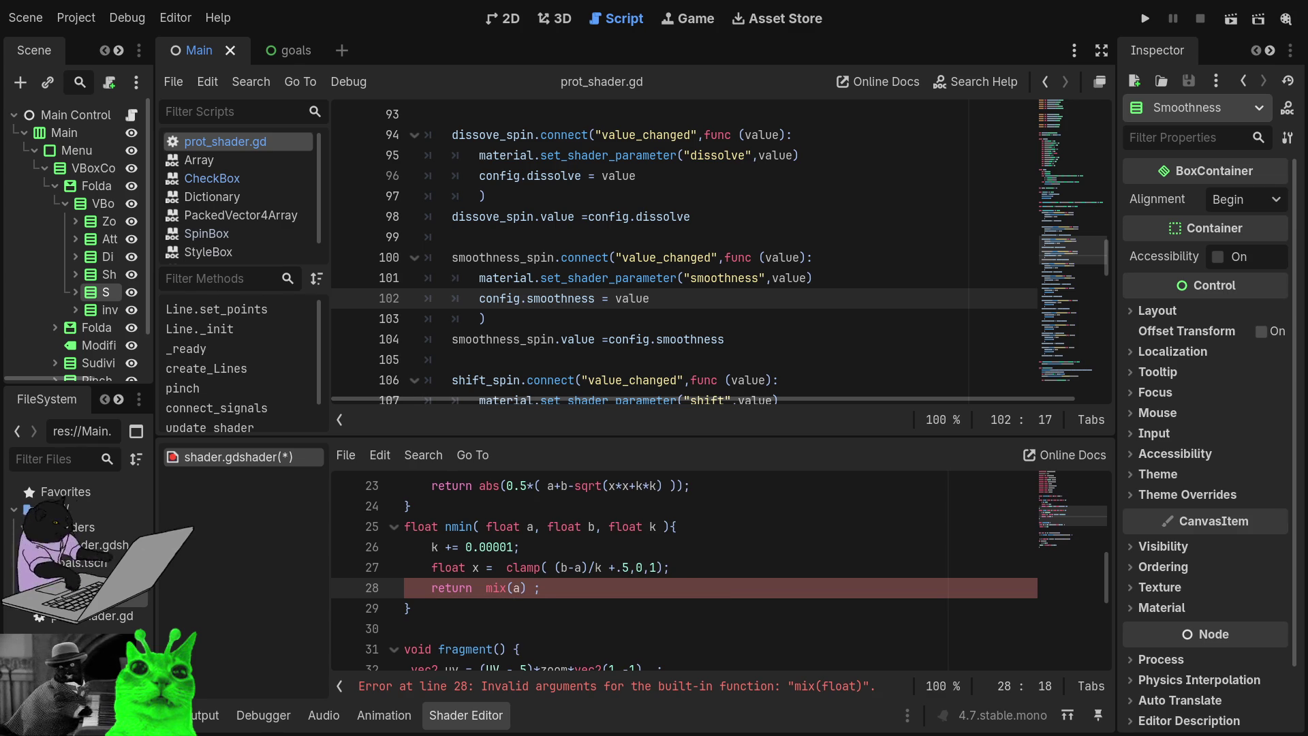
pyautogui.write(',x')
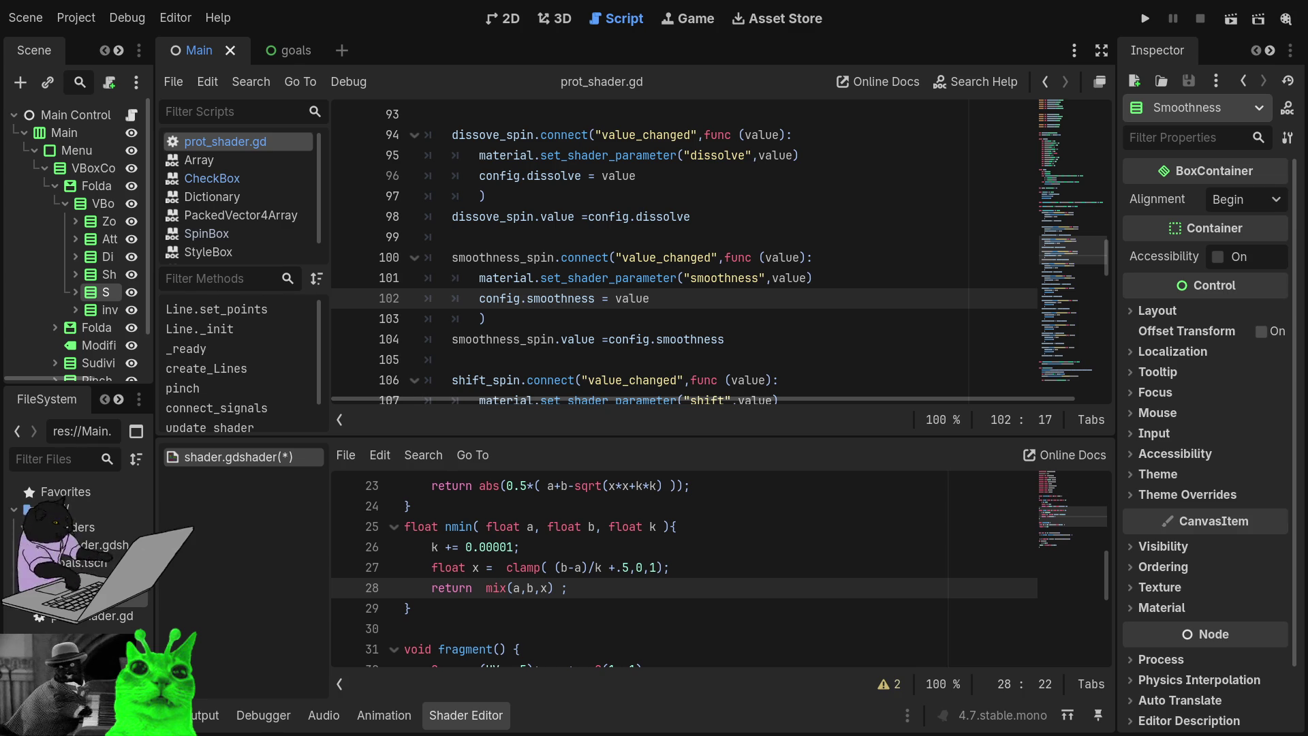
pyautogui.write(')')
pyautogui.write(' -')
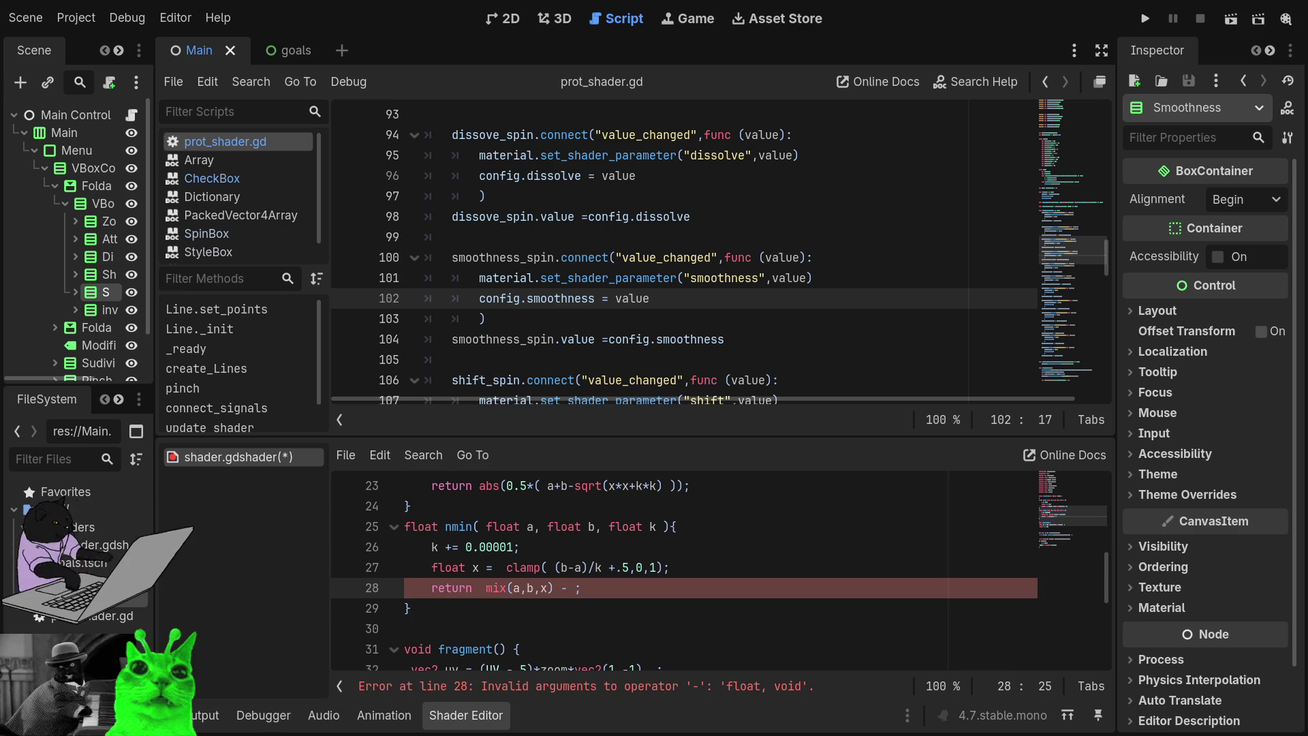
pyautogui.write(' x)')
# - Build the x*(1-x) factor of the subtracted term on line 28
pyautogui.press('BackSpace')
pyautogui.write('(1')
pyautogui.click(581, 587)
pyautogui.write('*')
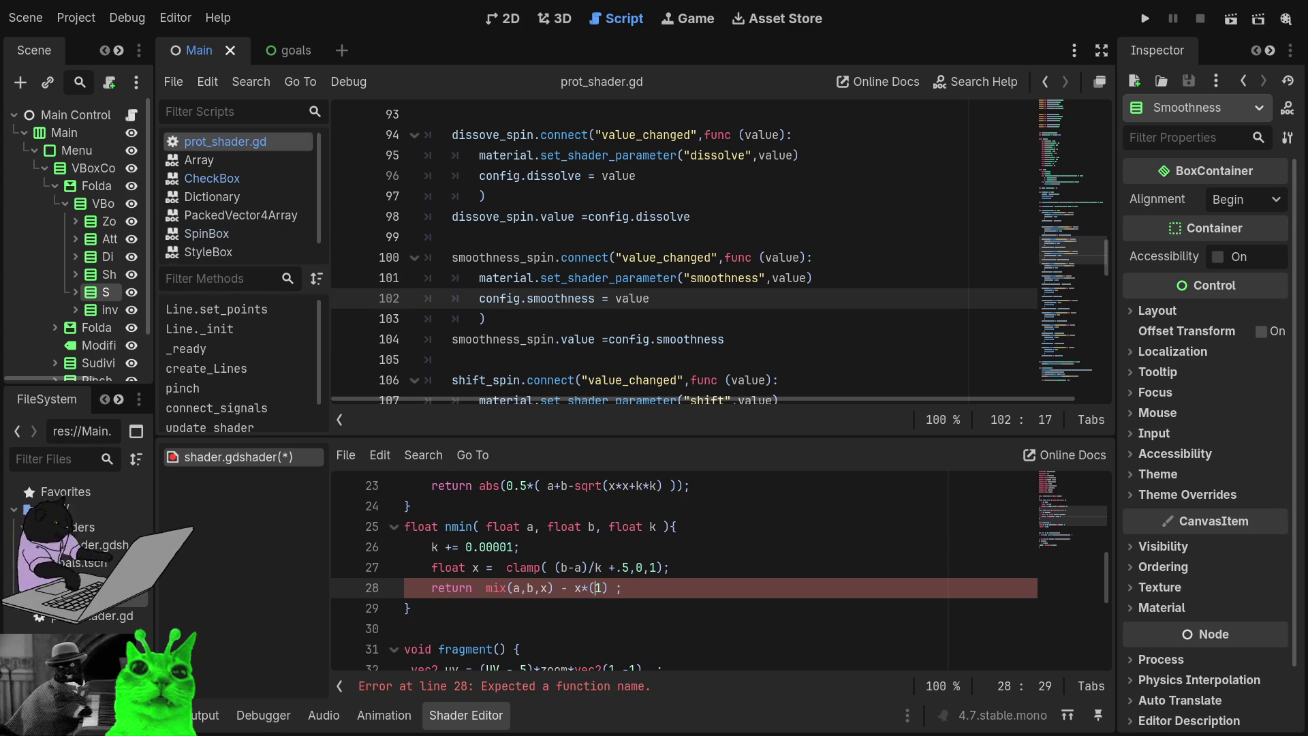
pyautogui.click(603, 587)
pyautogui.write('-')
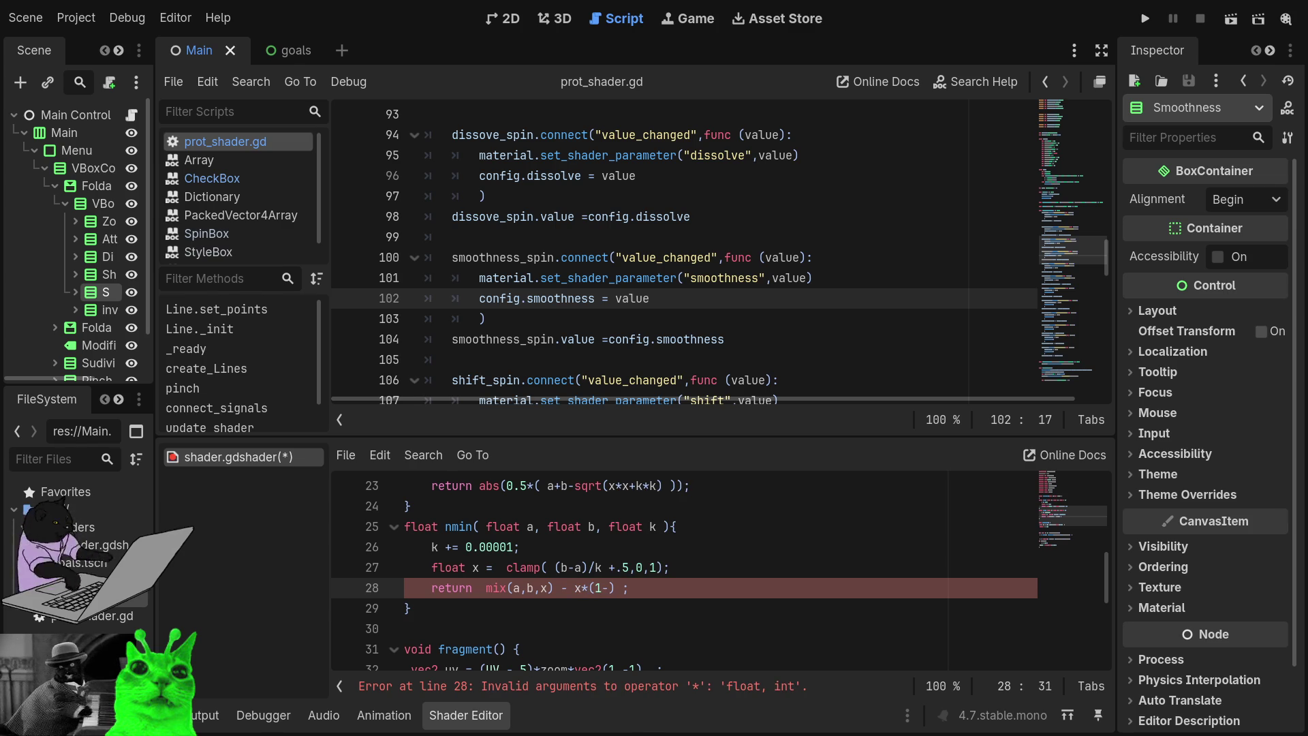
pyautogui.write('x')
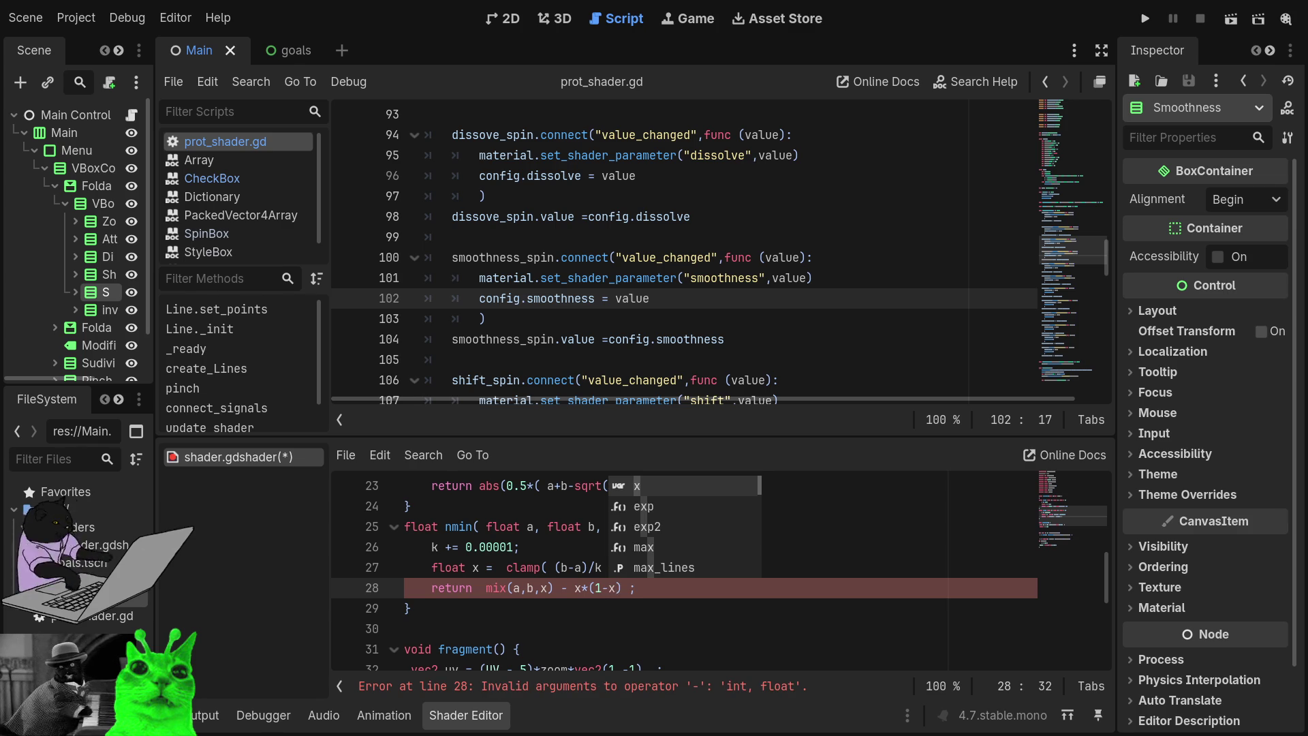
pyautogui.write(')')
# - Scale the subtracted term by k*.5, giving x*(1-x)*k*.5
pyautogui.hotkey('shift', 'End')
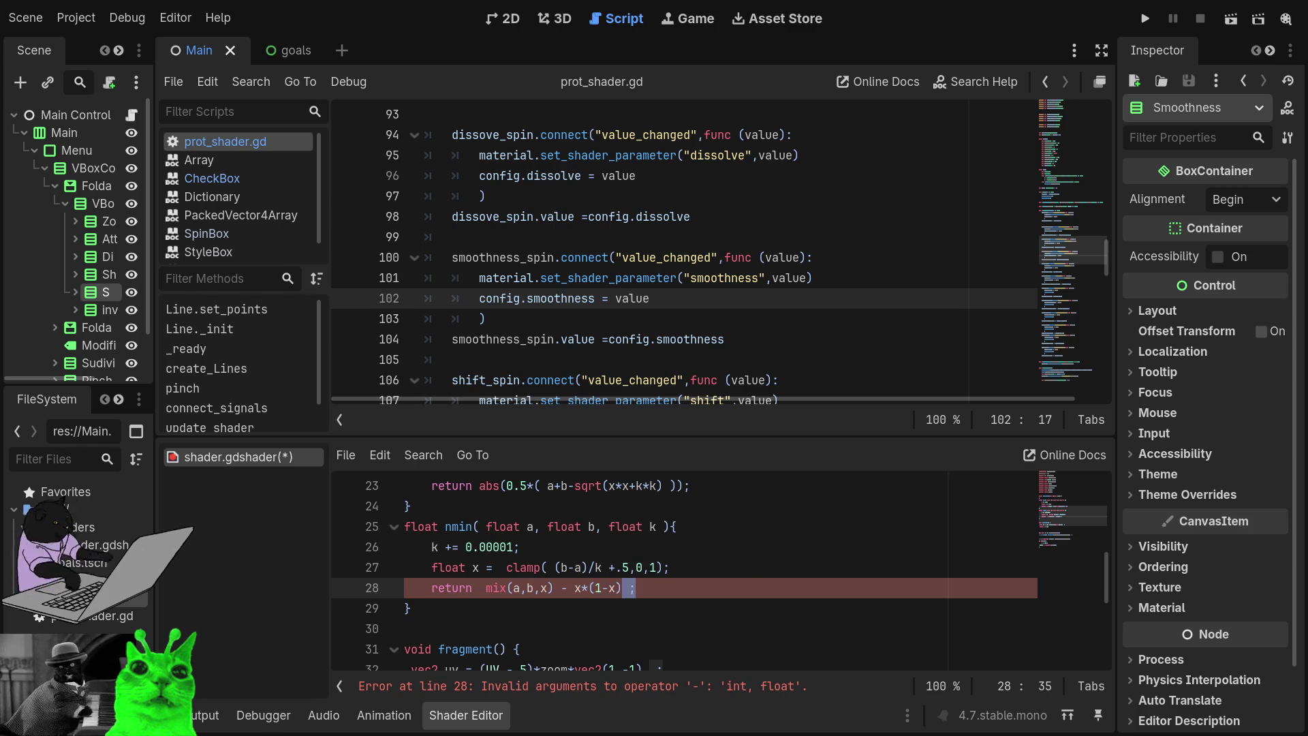
pyautogui.press('Left')
pyautogui.write('*')
pyautogui.write('5*.5')
pyautogui.click(636, 587)
pyautogui.press('BackSpace')
pyautogui.write('k')
# - Change 1 to 1.0 in (1-x) so the int/float operator error clears
pyautogui.click(650, 588)
pyautogui.click(636, 587)
pyautogui.click(562, 588)
pyautogui.press('Right')
pyautogui.press('Right')
pyautogui.press('Right')
pyautogui.press('Right')
pyautogui.press('Right')
pyautogui.press('Left')
pyautogui.press('Left')
pyautogui.write('.0')
pyautogui.click(684, 587)
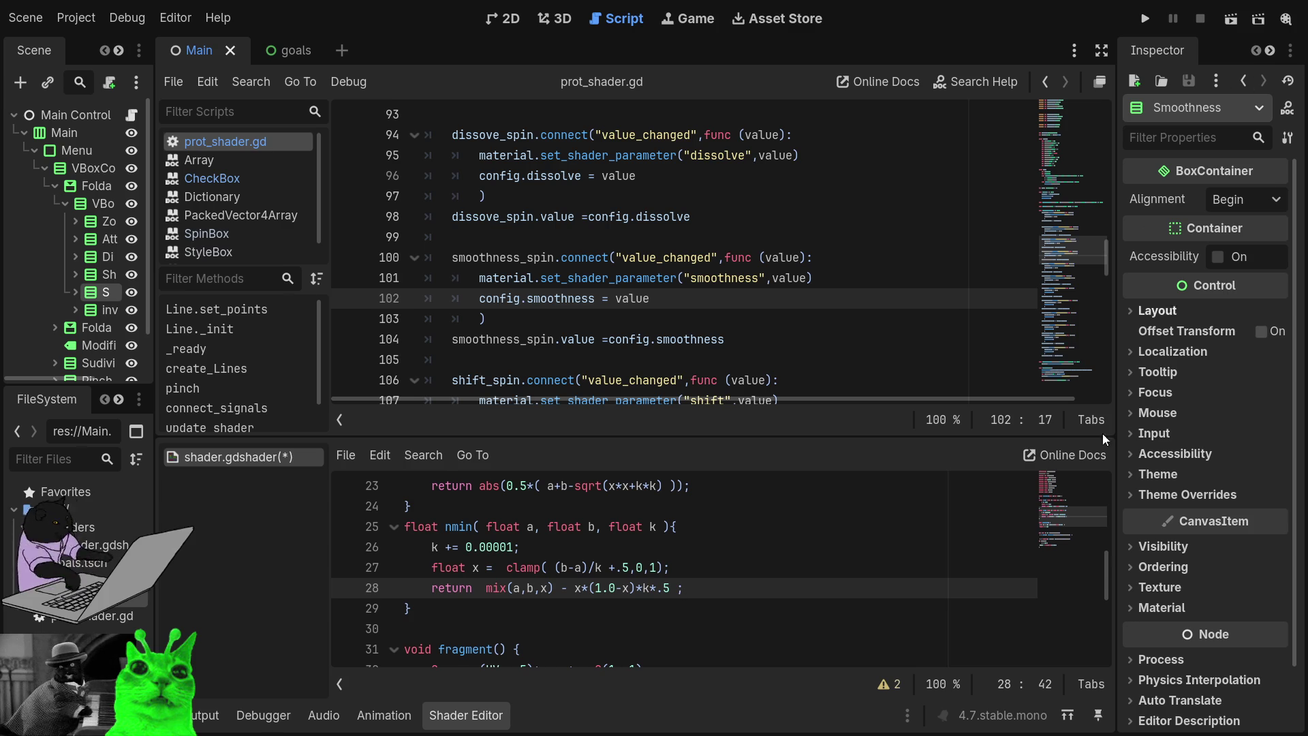
# - Change line 37 to call nmin(c, distLine(uv,lines[i]),smoothness) instead of smin
pyautogui.scroll(-3, 587, 593)
pyautogui.scroll(-1, 609, 623)
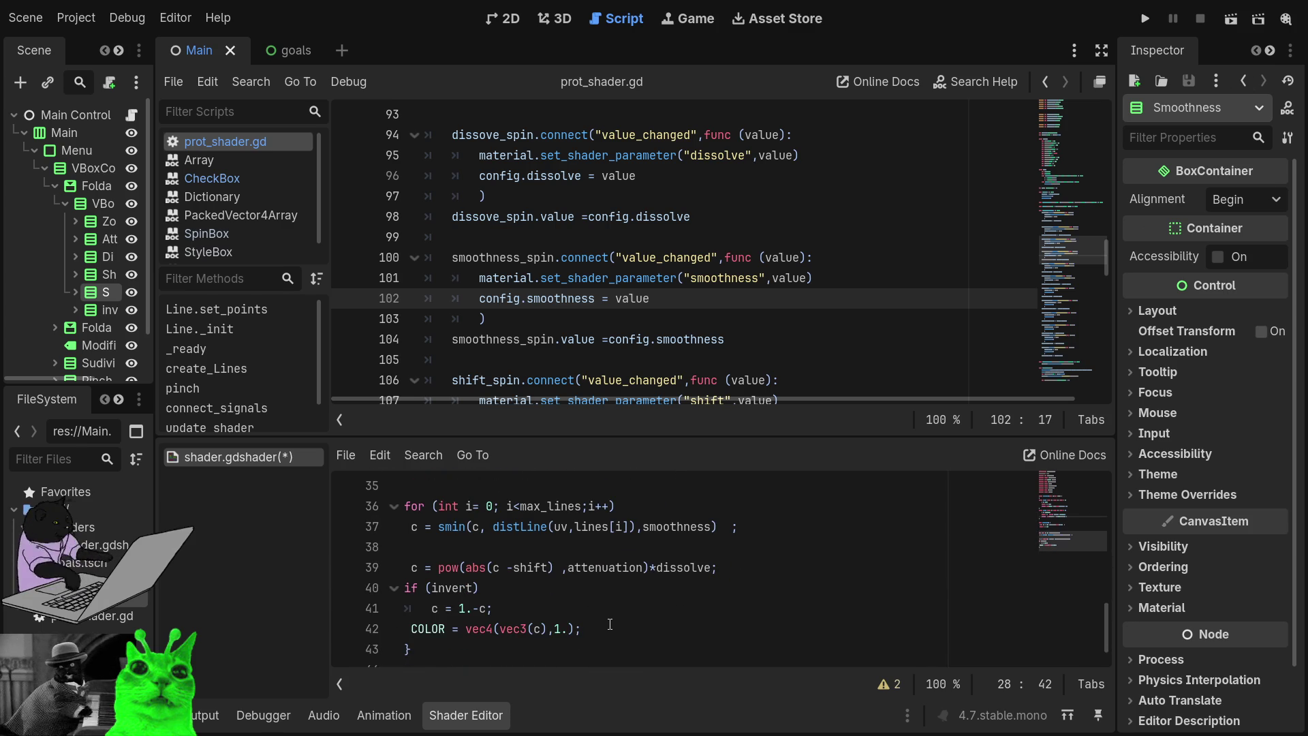
pyautogui.scroll(-1, 568, 643)
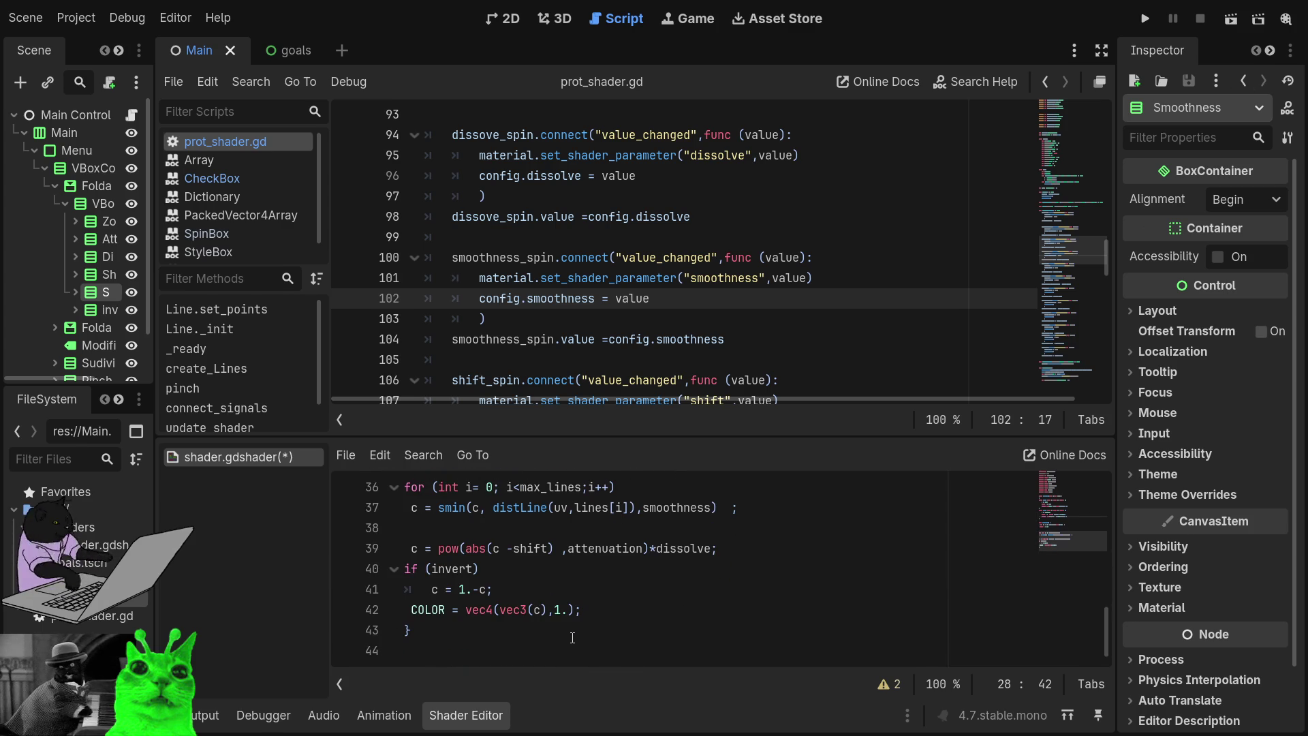
pyautogui.click(443, 507)
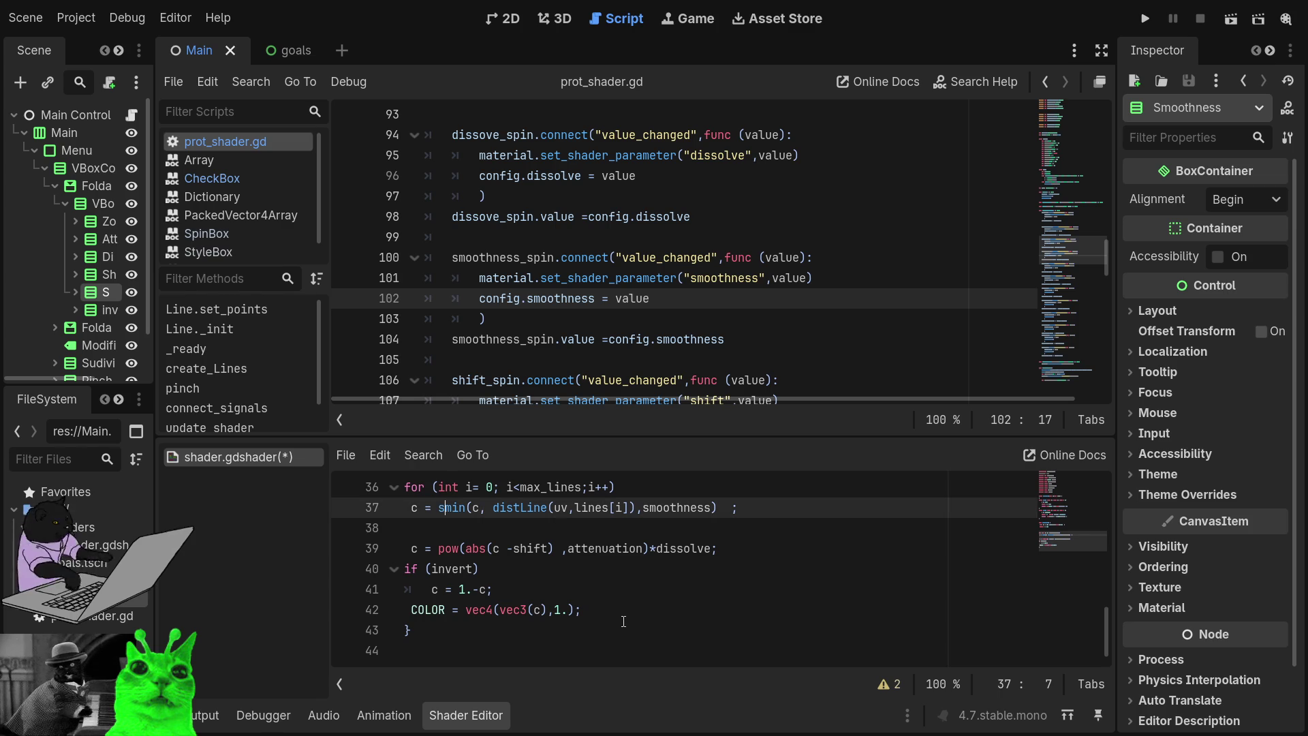
pyautogui.press('BackSpace')
pyautogui.write('n')
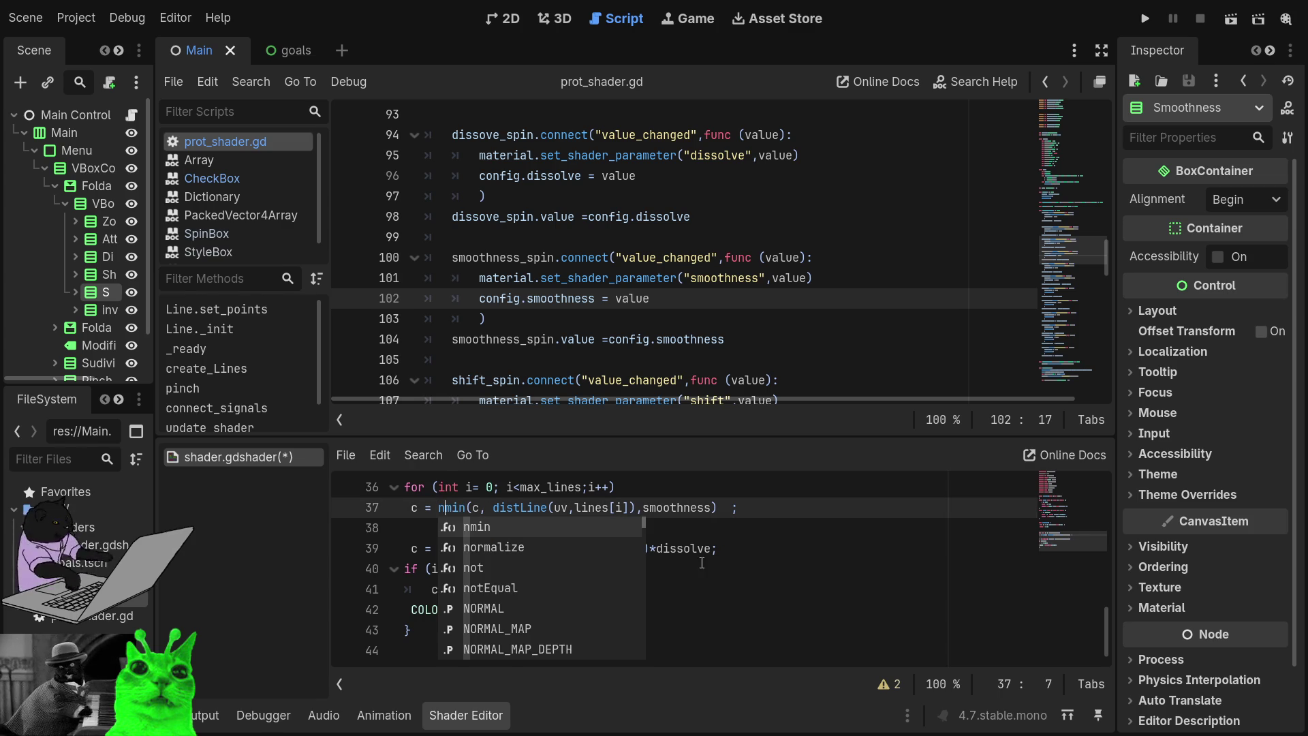
pyautogui.click(780, 504)
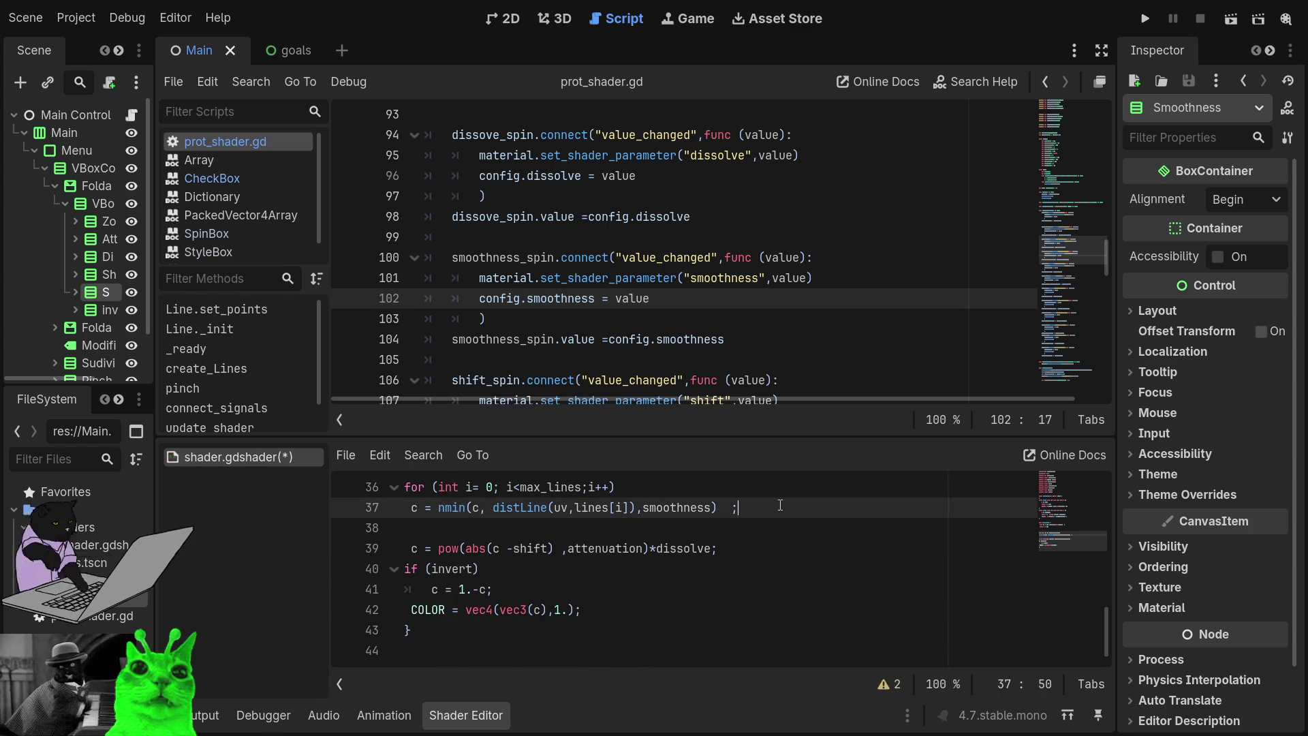
# - Run the game, set Smoothness 1.36, enable Invert, Dissolve 1.03, and maximize the window
pyautogui.click(1138, 15)
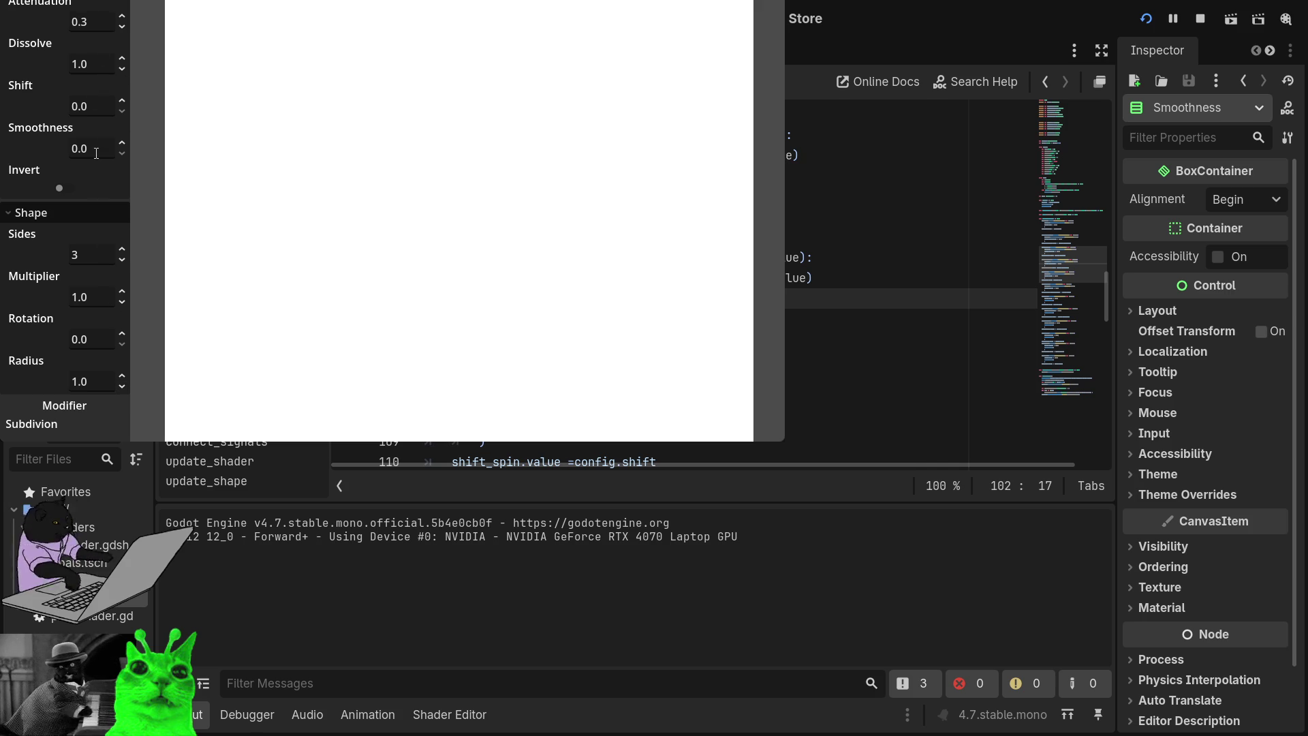
pyautogui.moveTo(120, 153)
pyautogui.mouseDown()
pyautogui.moveTo(126, 89)
pyautogui.moveTo(126, 151)
pyautogui.mouseUp()
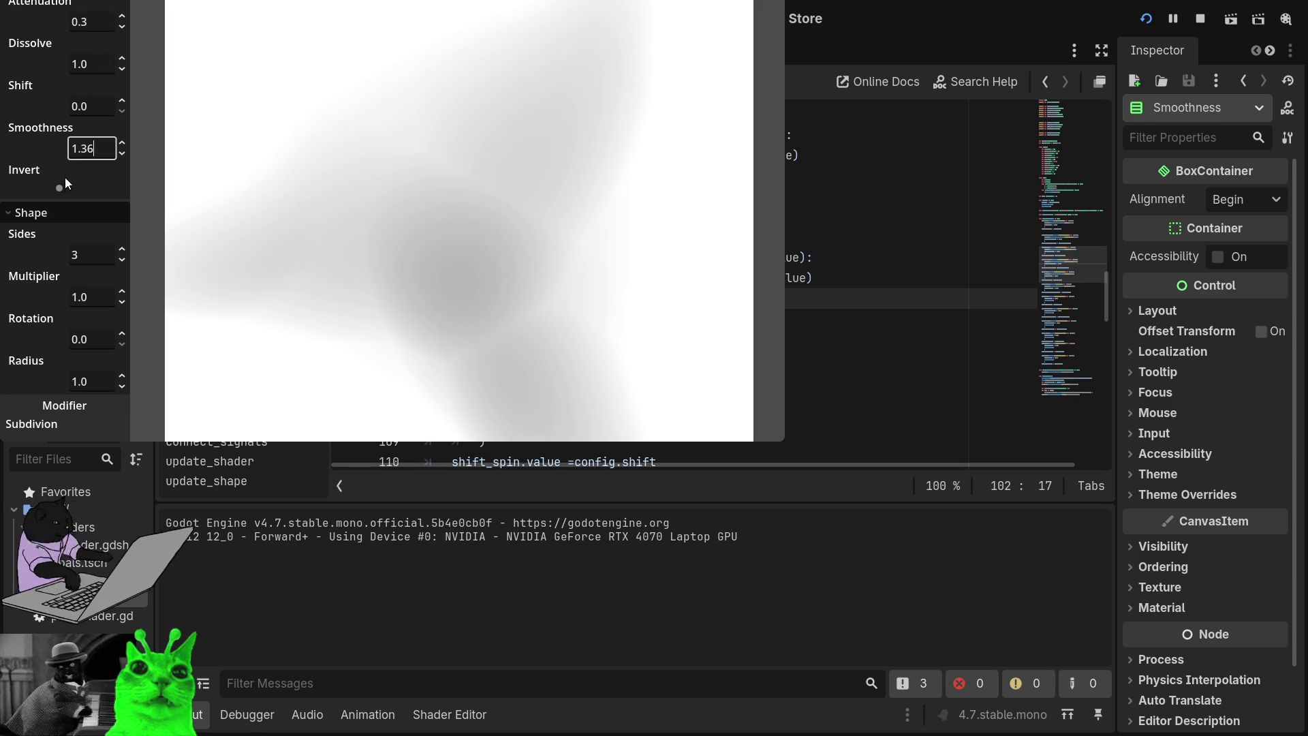
pyautogui.click(65, 187)
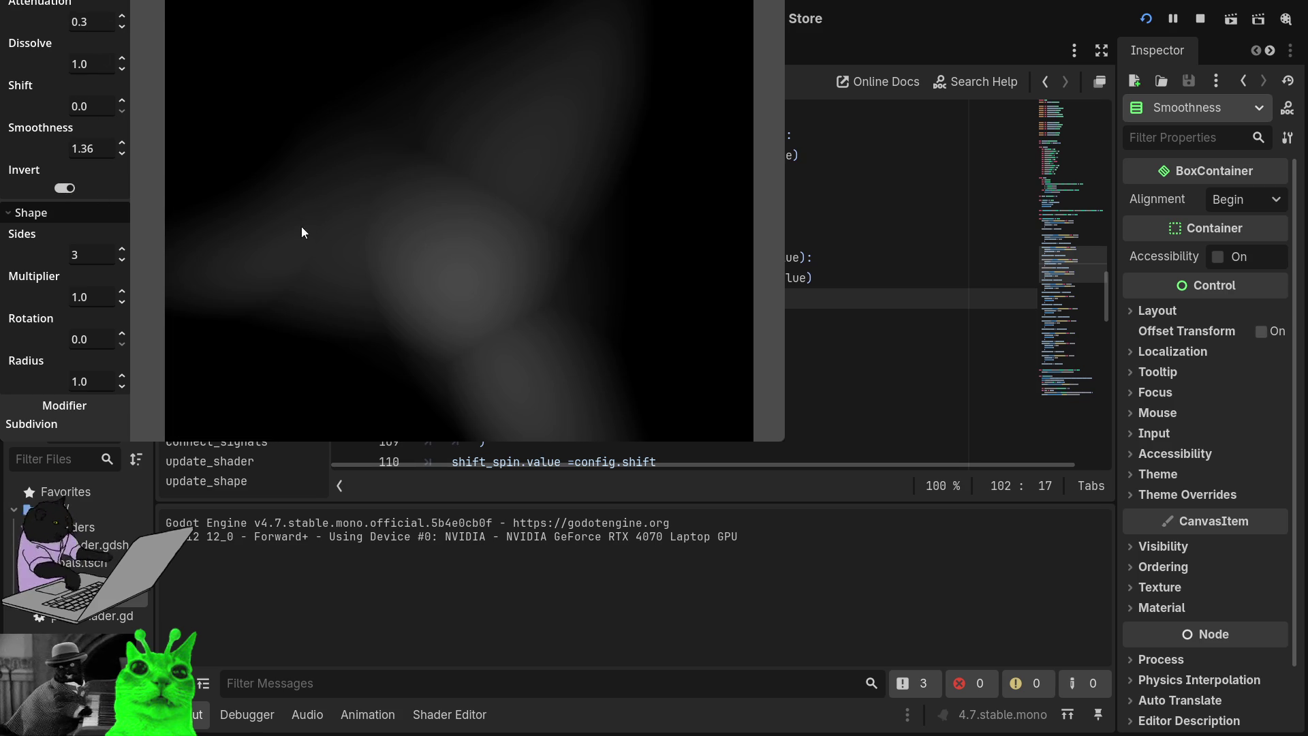
pyautogui.moveTo(125, 54)
pyautogui.mouseDown()
pyautogui.moveTo(125, 41)
pyautogui.moveTo(124, 59)
pyautogui.mouseUp()
pyautogui.press('super+Up')
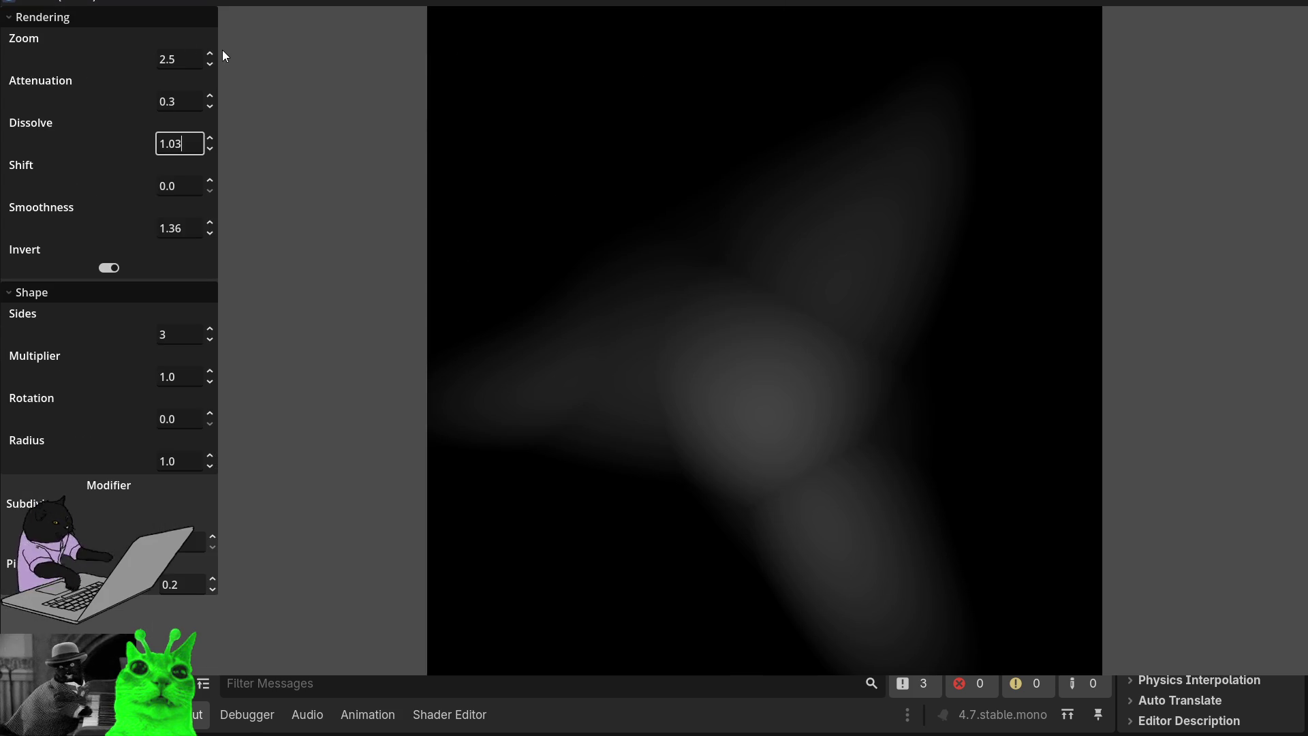
# - Set Zoom to 4.98, Attenuation to 1.6 and Sides to 7 in the running game
pyautogui.moveTo(210, 60); pyautogui.dragTo(210, 27)
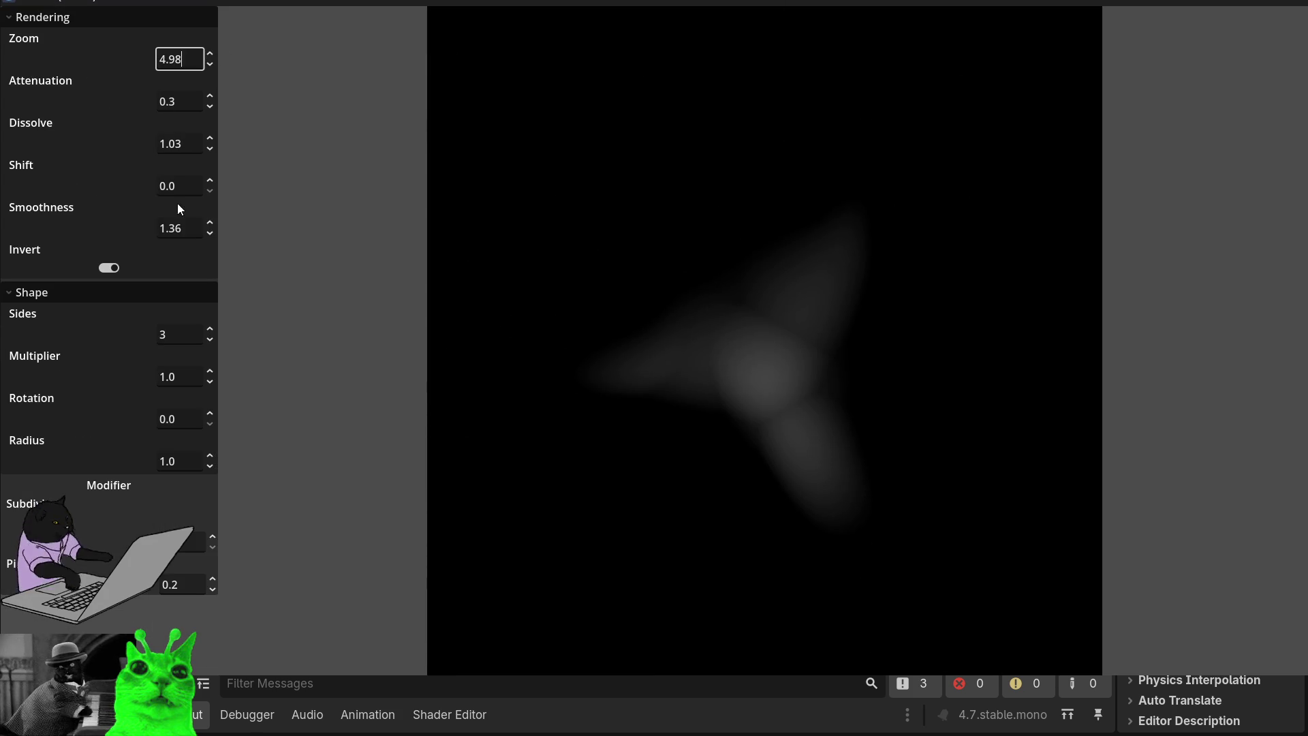
pyautogui.moveTo(210, 102)
pyautogui.mouseDown()
pyautogui.moveTo(210, 80)
pyautogui.moveTo(210, 146)
pyautogui.moveTo(210, 81)
pyautogui.moveTo(210, 105)
pyautogui.mouseUp()
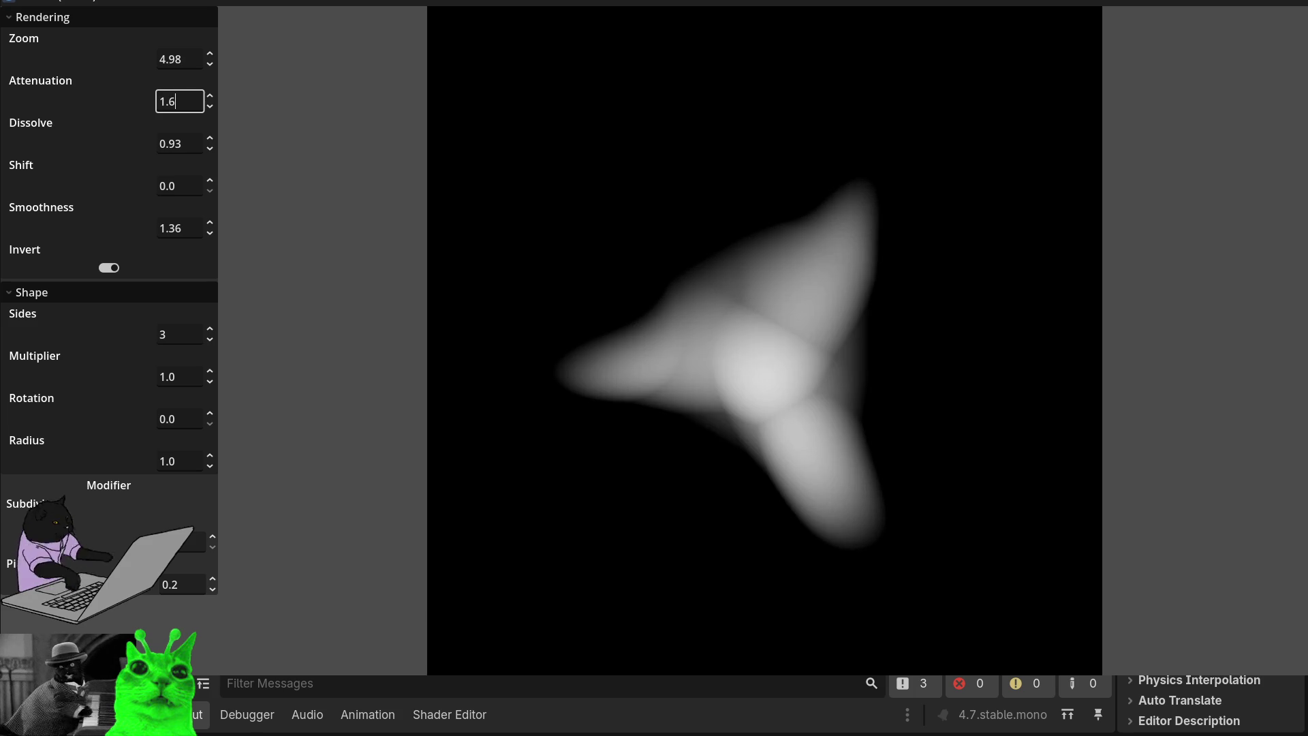
pyautogui.moveTo(210, 337)
pyautogui.mouseDown()
pyautogui.moveTo(210, 324)
pyautogui.moveTo(214, 339)
pyautogui.mouseUp()
pyautogui.press('Return')
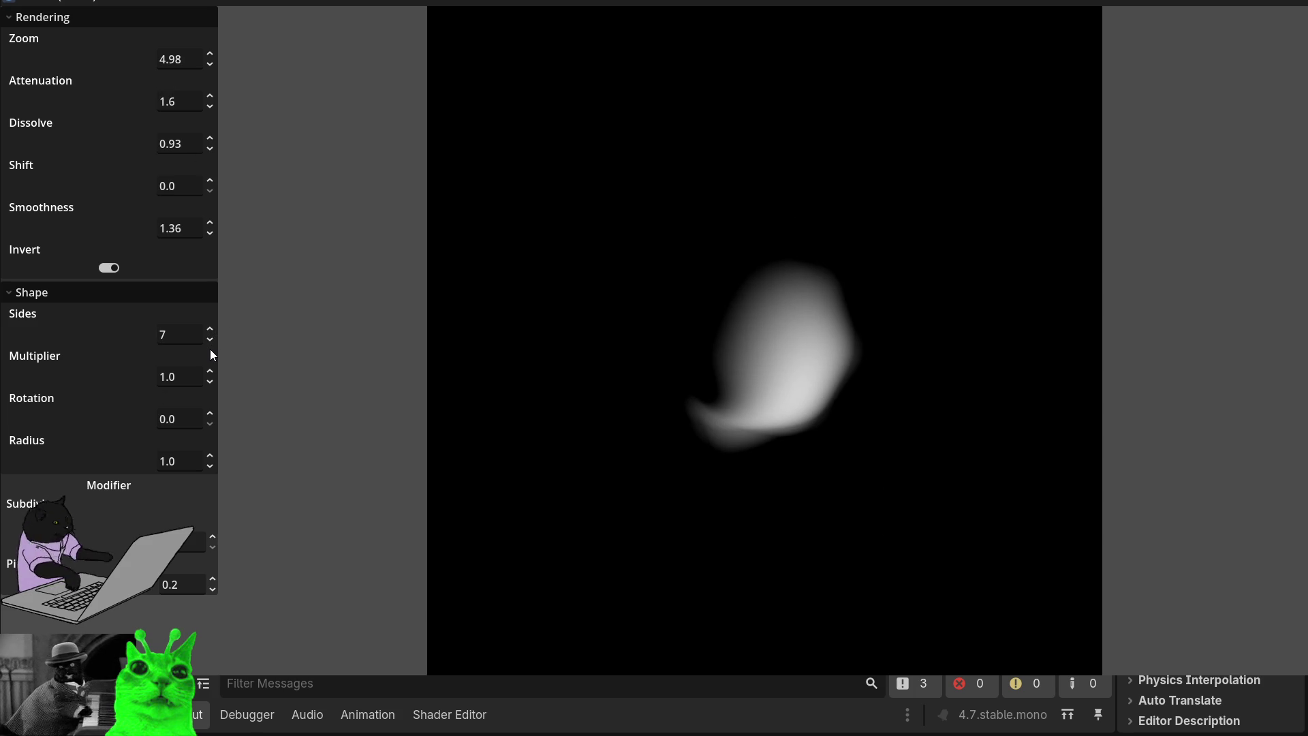
# - Step the Sides value down to 2, making the shape a capsule
pyautogui.click(210, 339)
pyautogui.click(210, 339)
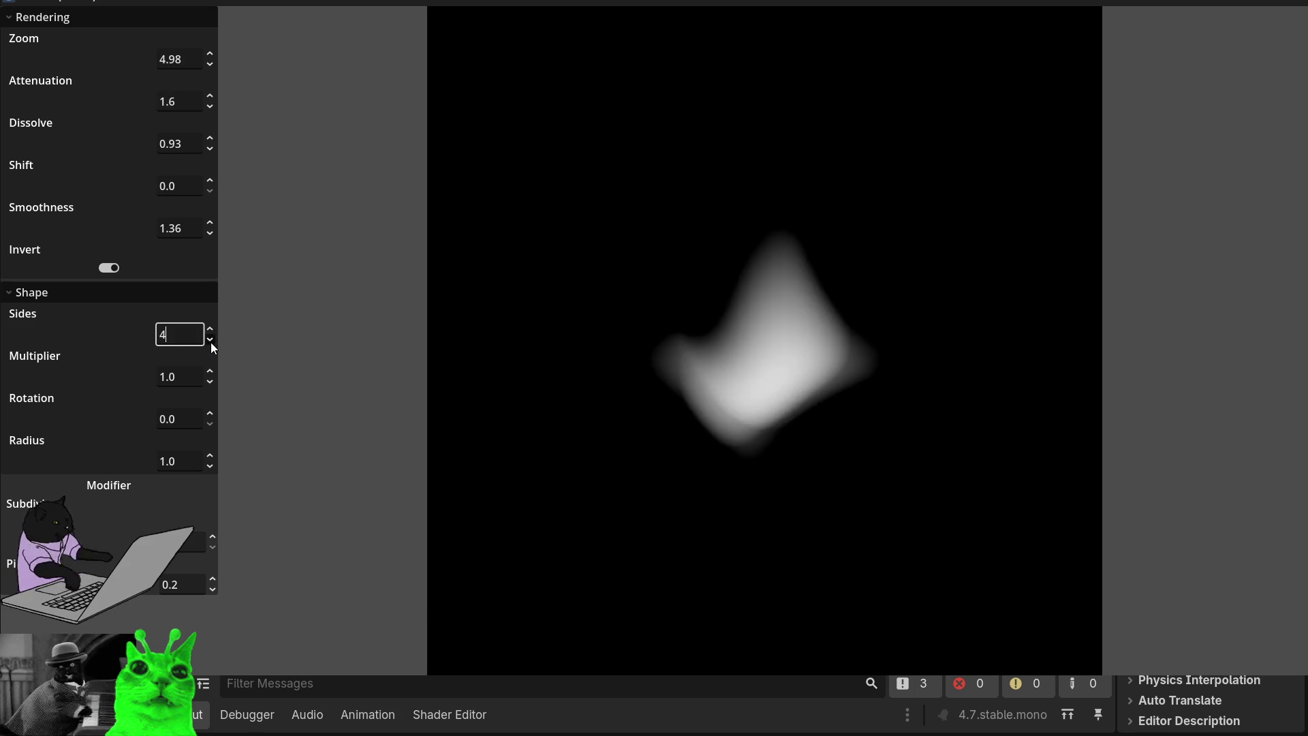
pyautogui.click(210, 339)
pyautogui.click(210, 339)
pyautogui.click(212, 342)
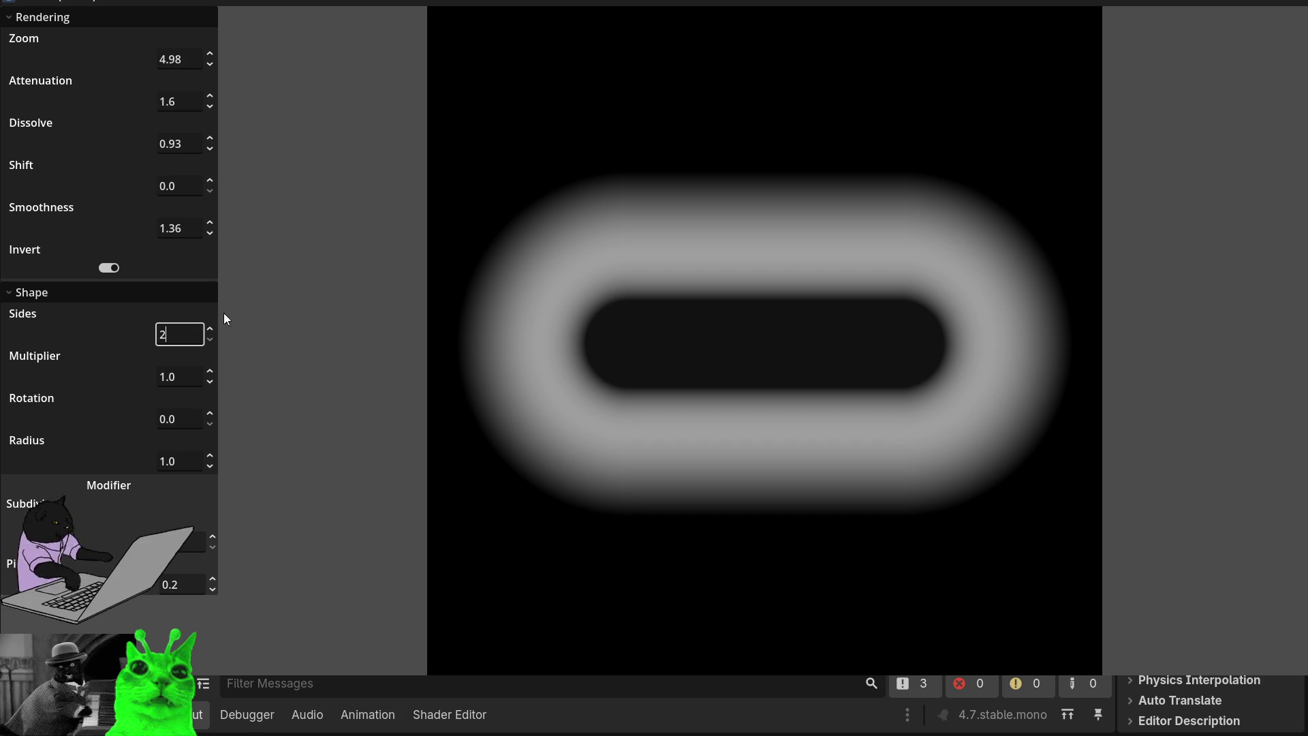
# - Set Smoothness to 0 in the running game, then stop the game
pyautogui.click(210, 233)
pyautogui.hotkey('ctrl', 'a')
pyautogui.write('0.7')
pyautogui.press('BackSpace')
pyautogui.write('06')
pyautogui.press('BackSpace')
pyautogui.write('5')
pyautogui.press('BackSpace')
pyautogui.write('7')
pyautogui.press('BackSpace')
pyautogui.write('57')
pyautogui.press('BackSpace')
pyautogui.press('BackSpace')
pyautogui.write('65')
pyautogui.press('Left')
pyautogui.press('BackSpace')
pyautogui.write('0')
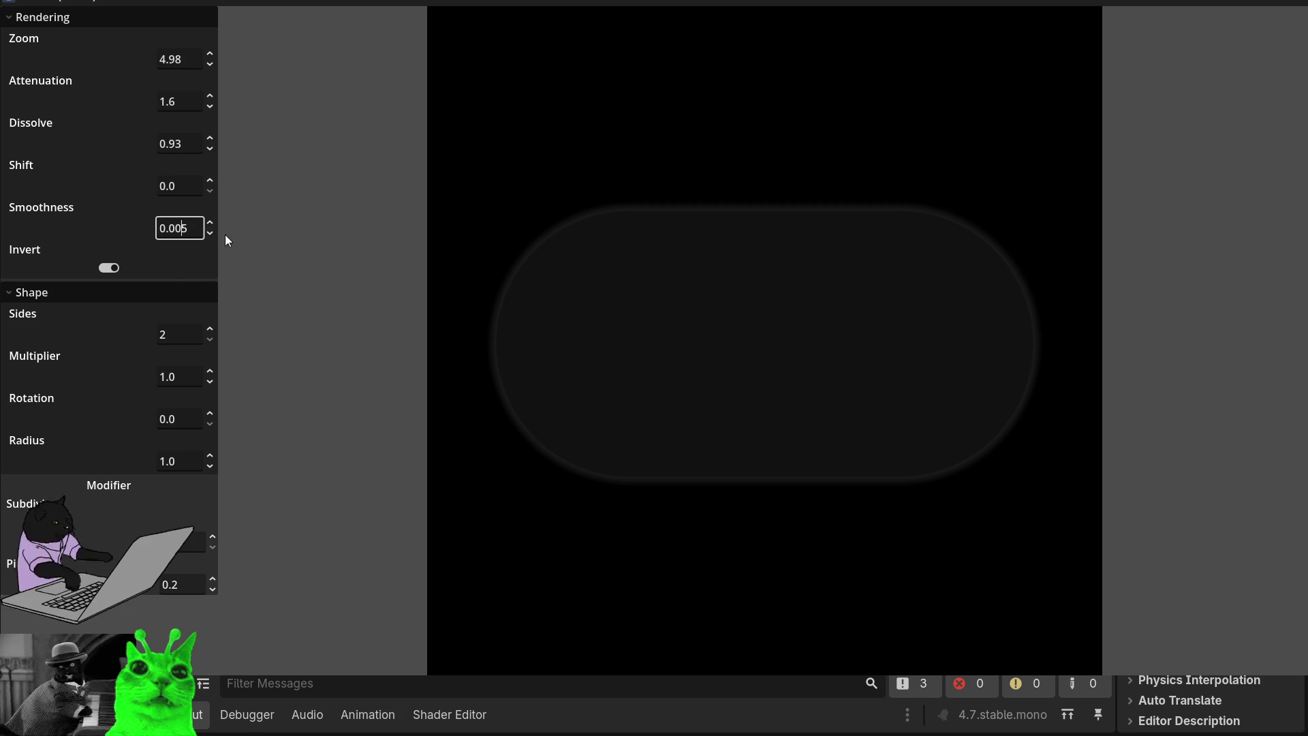
pyautogui.hotkey('ctrl', 'a')
pyautogui.write('0')
pyautogui.press('Return')
pyautogui.click(1291, 3)
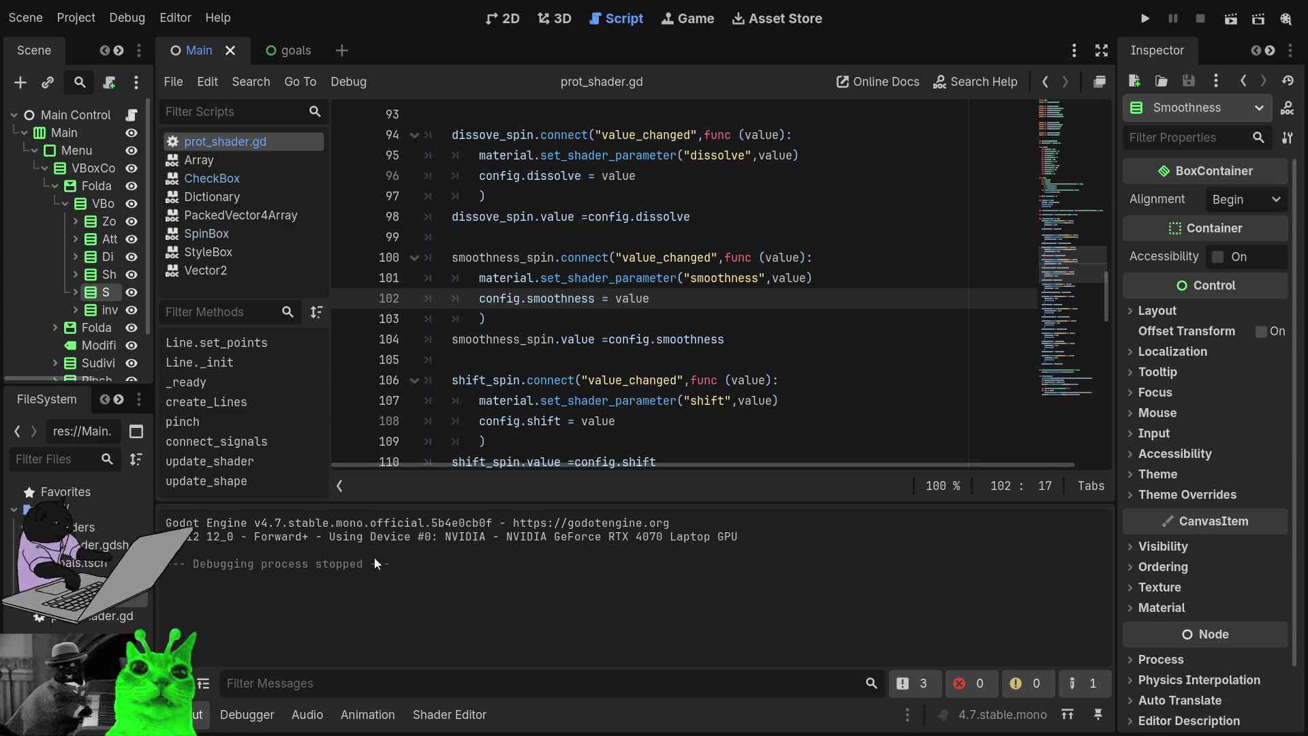
# - Delete the 'k += 0.00001;' line from the shader's nmin function and relaunch the game
pyautogui.click(450, 714)
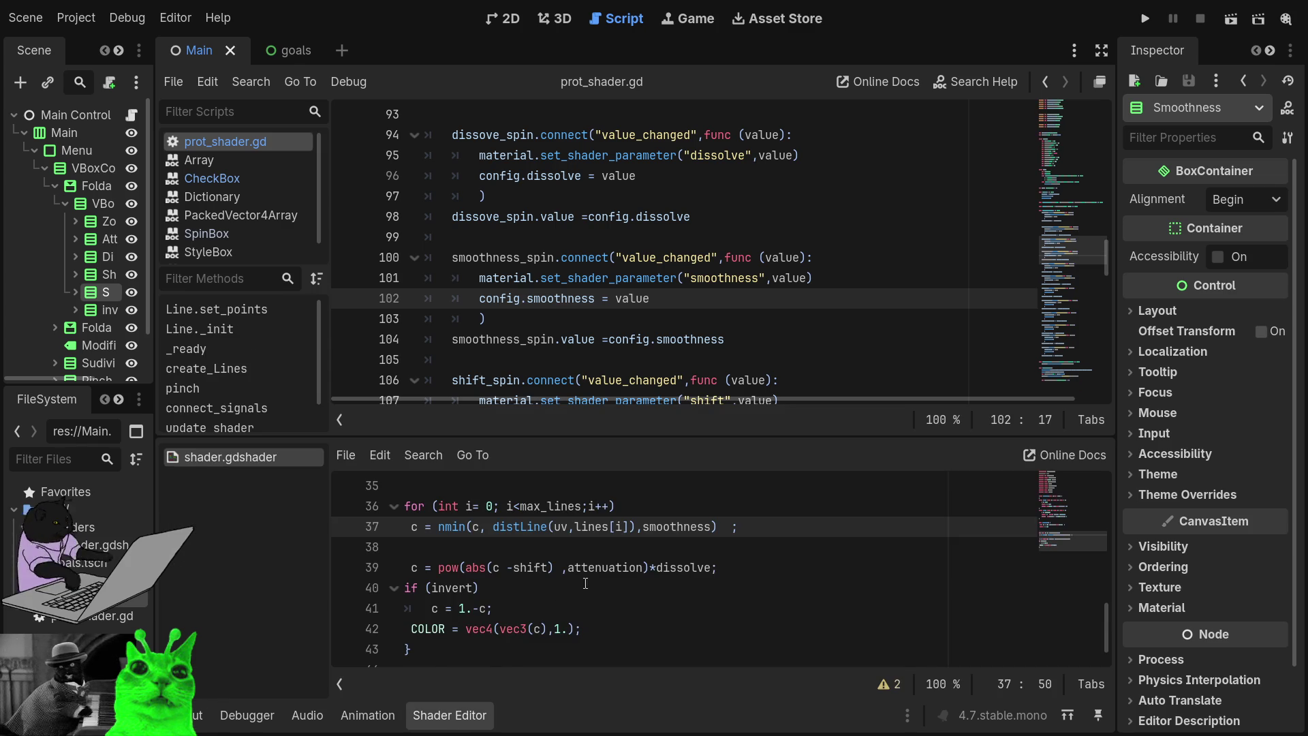
pyautogui.scroll(4, 582, 587)
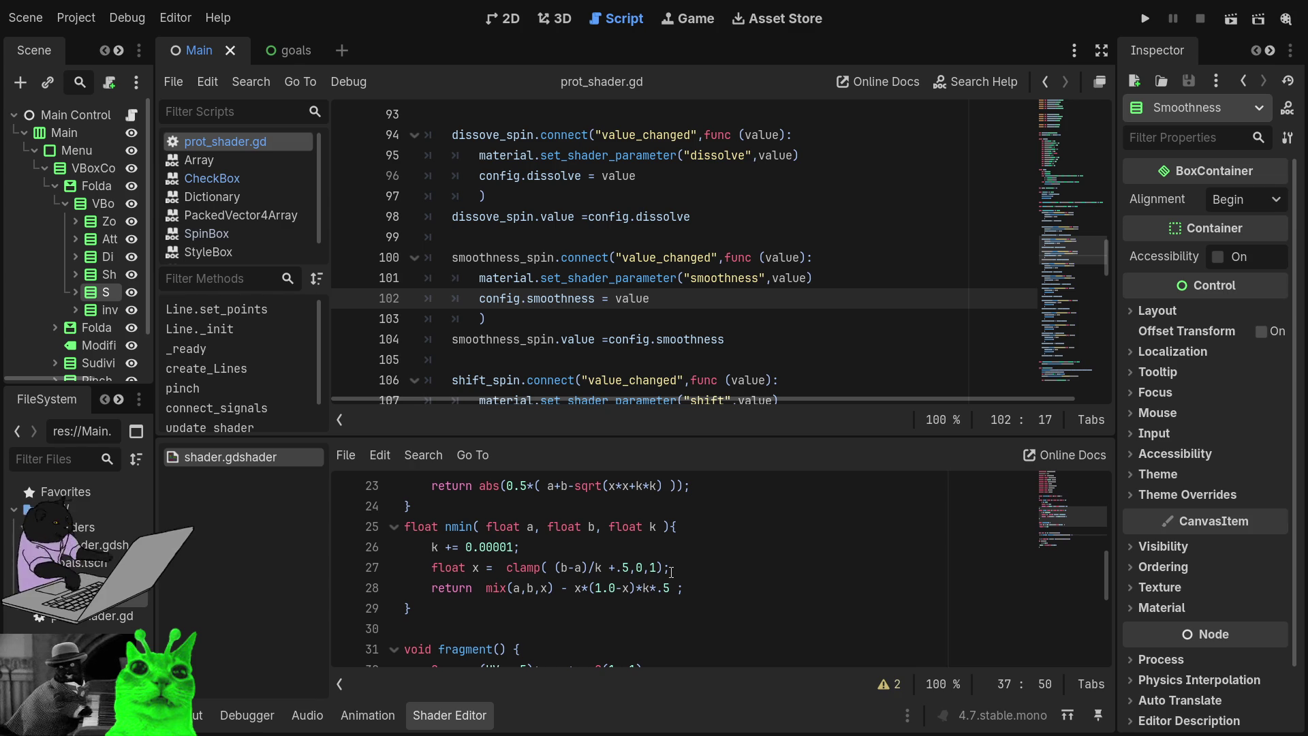
pyautogui.moveTo(520, 547); pyautogui.dragTo(430, 549)
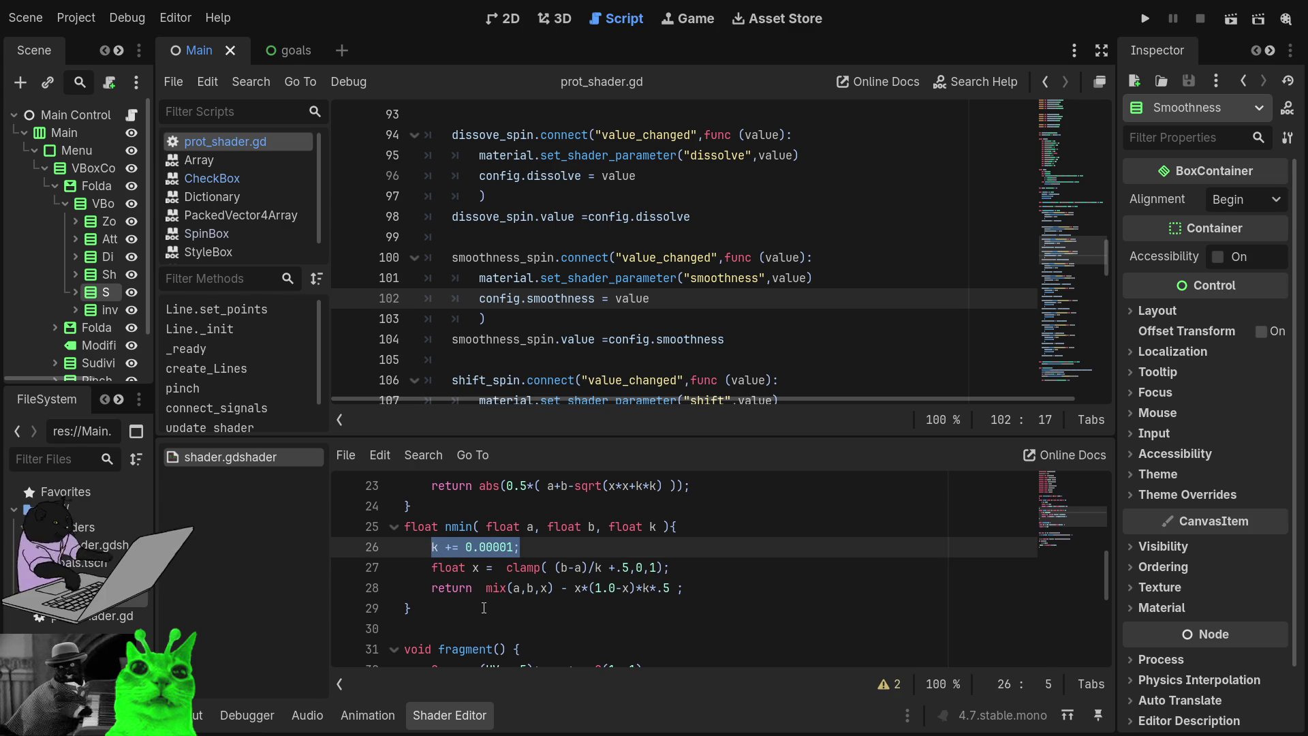
pyautogui.press('BackSpace')
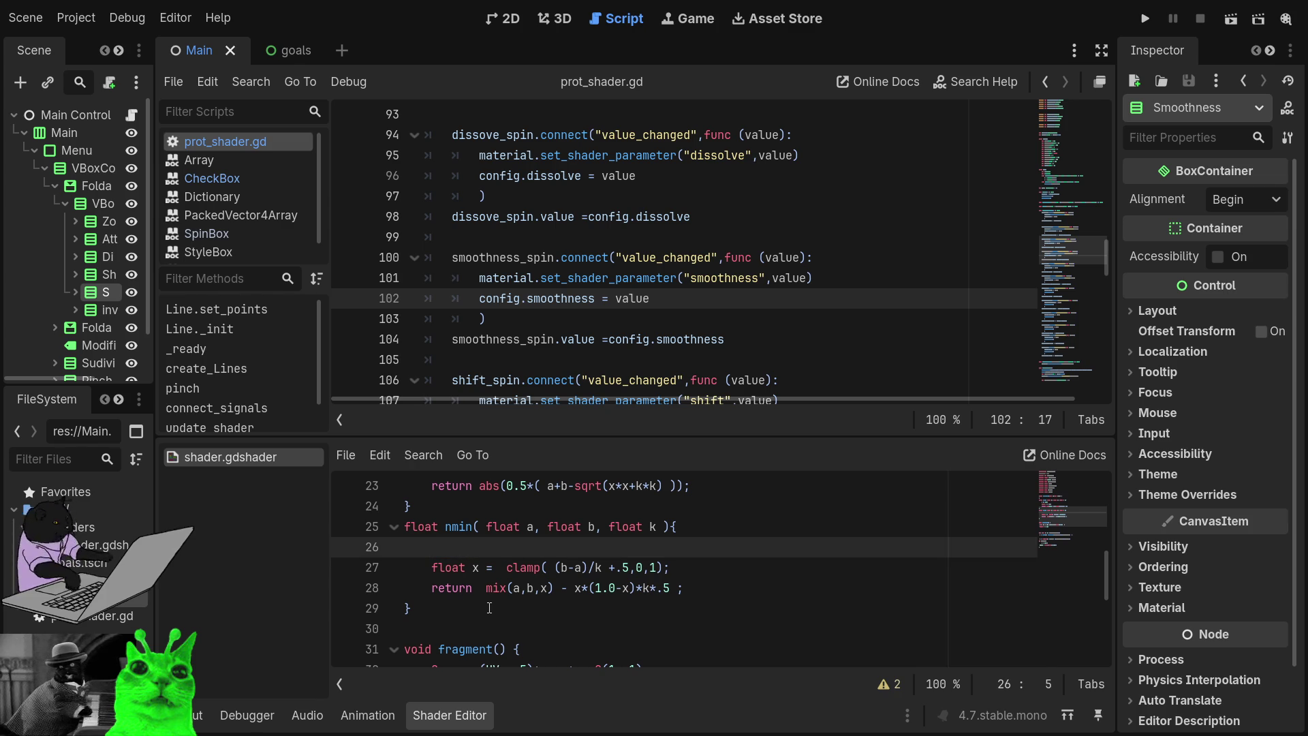
pyautogui.click(1151, 17)
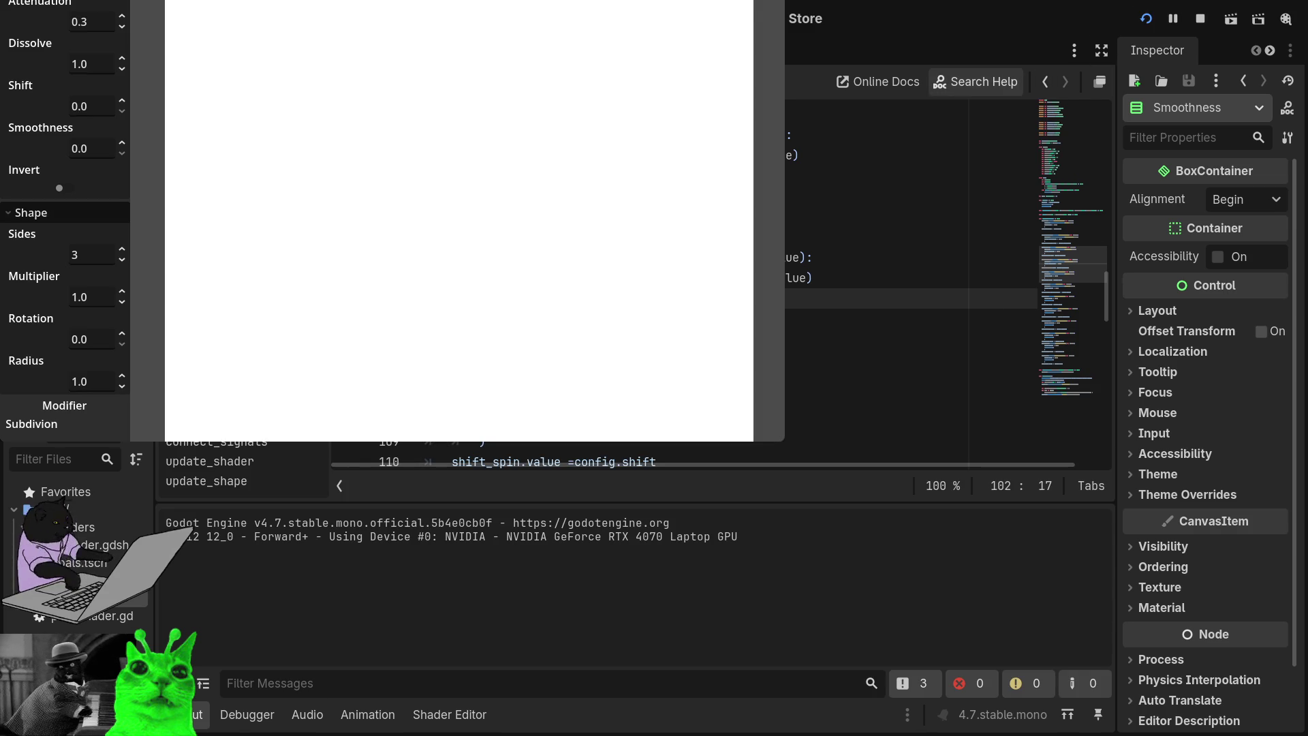
# - Drag Smoothness up to about 1.85 in the running game, then stop it
pyautogui.moveTo(121, 152)
pyautogui.mouseDown()
pyautogui.moveTo(121, 127)
pyautogui.moveTo(121, 139)
pyautogui.moveTo(758, 155)
pyautogui.mouseUp()
pyautogui.click(780, 2)
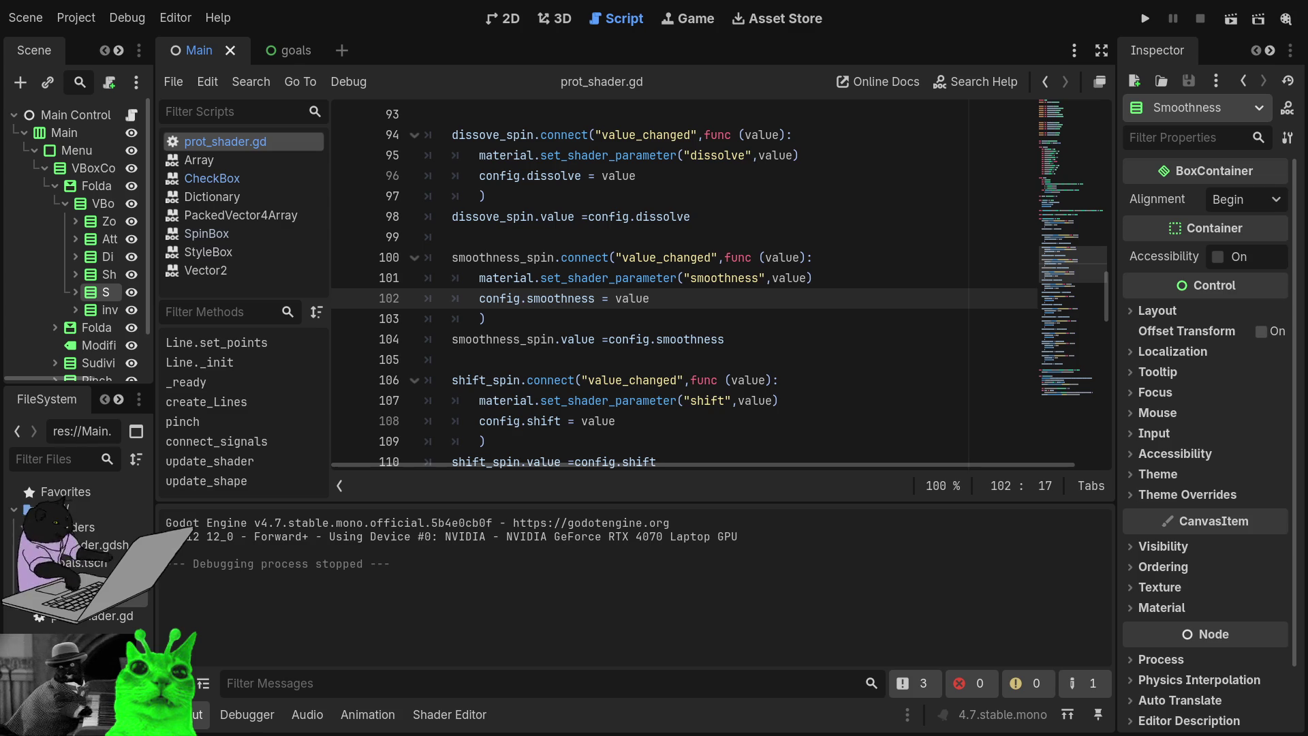
# - Select mix(a,b,x) on shader line 28 and start replacing it with x*a()+
pyautogui.scroll(-3, 571, 419)
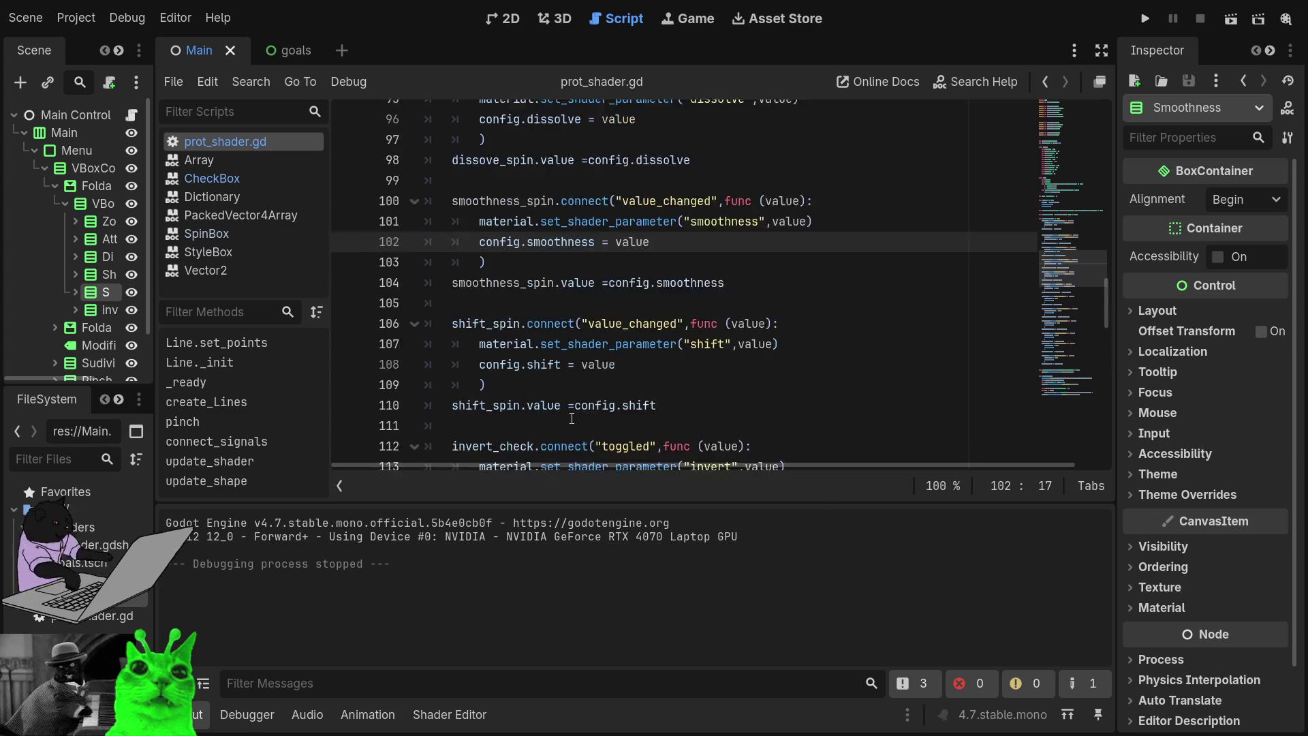
pyautogui.scroll(-3, 571, 418)
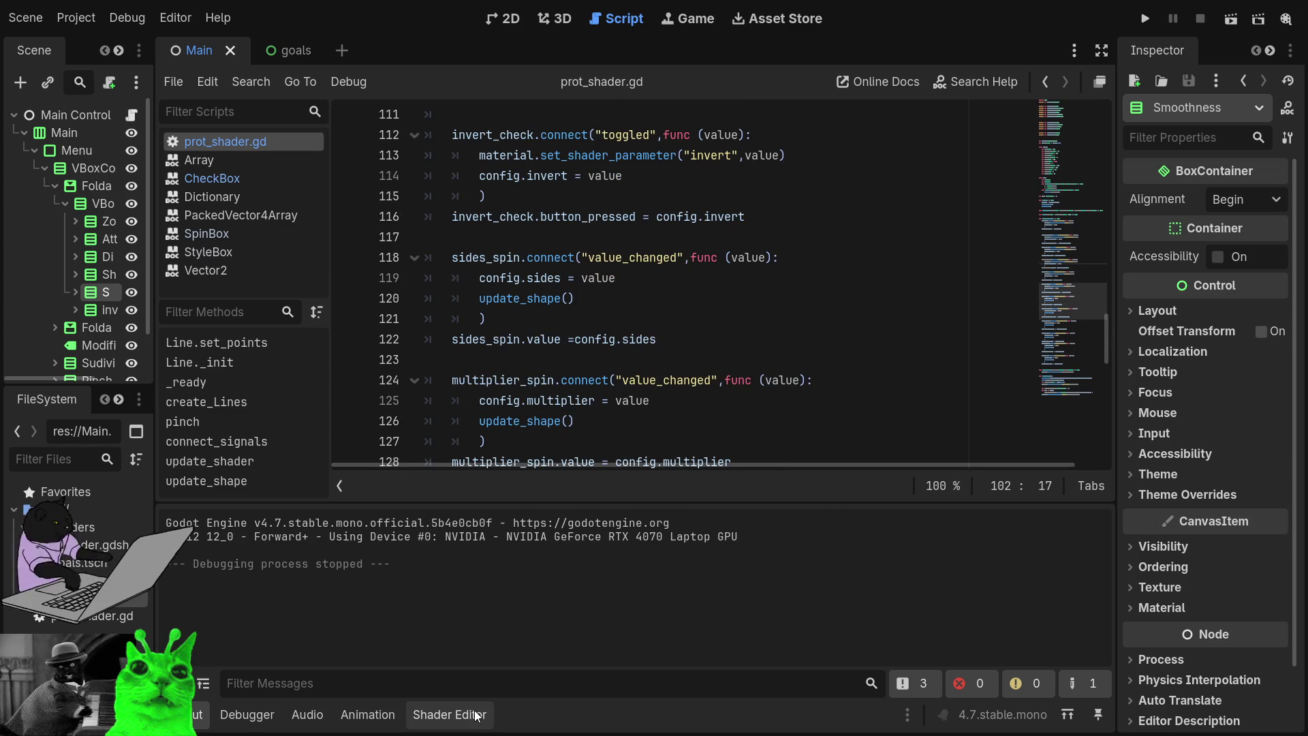
pyautogui.click(477, 714)
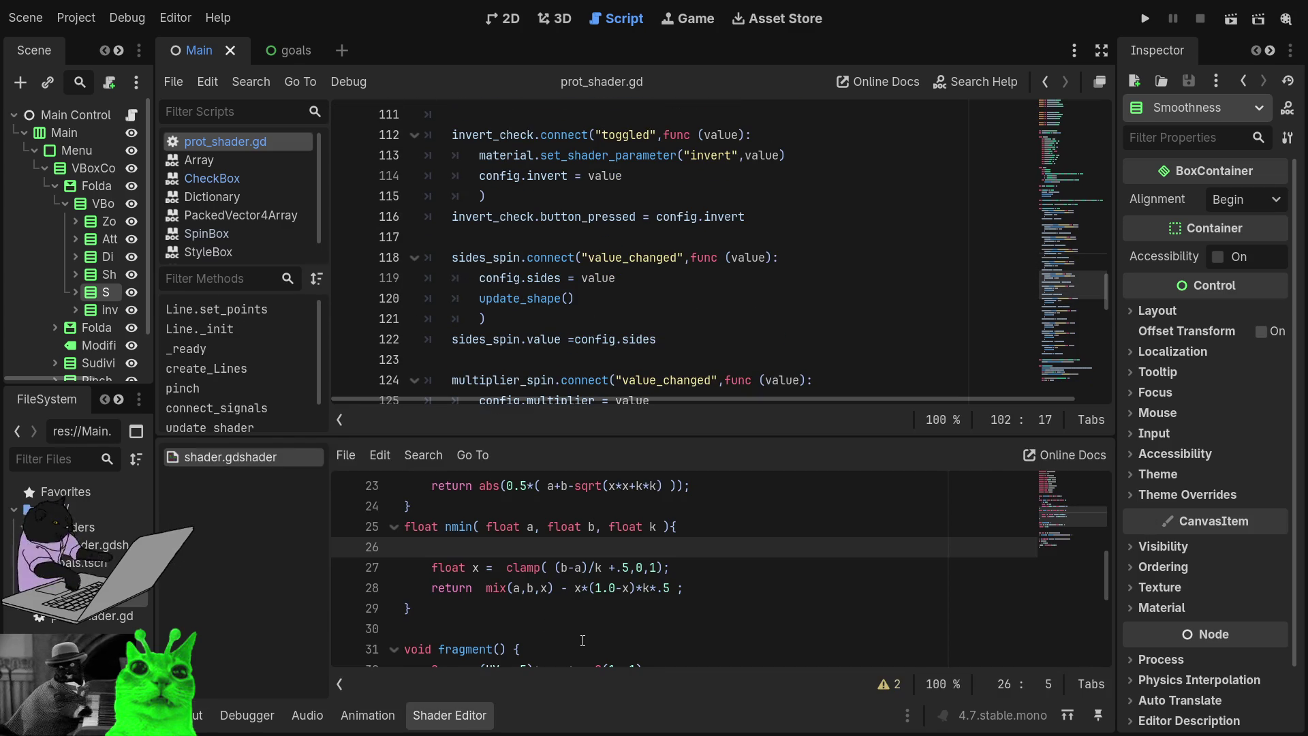
pyautogui.moveTo(554, 588); pyautogui.dragTo(486, 590)
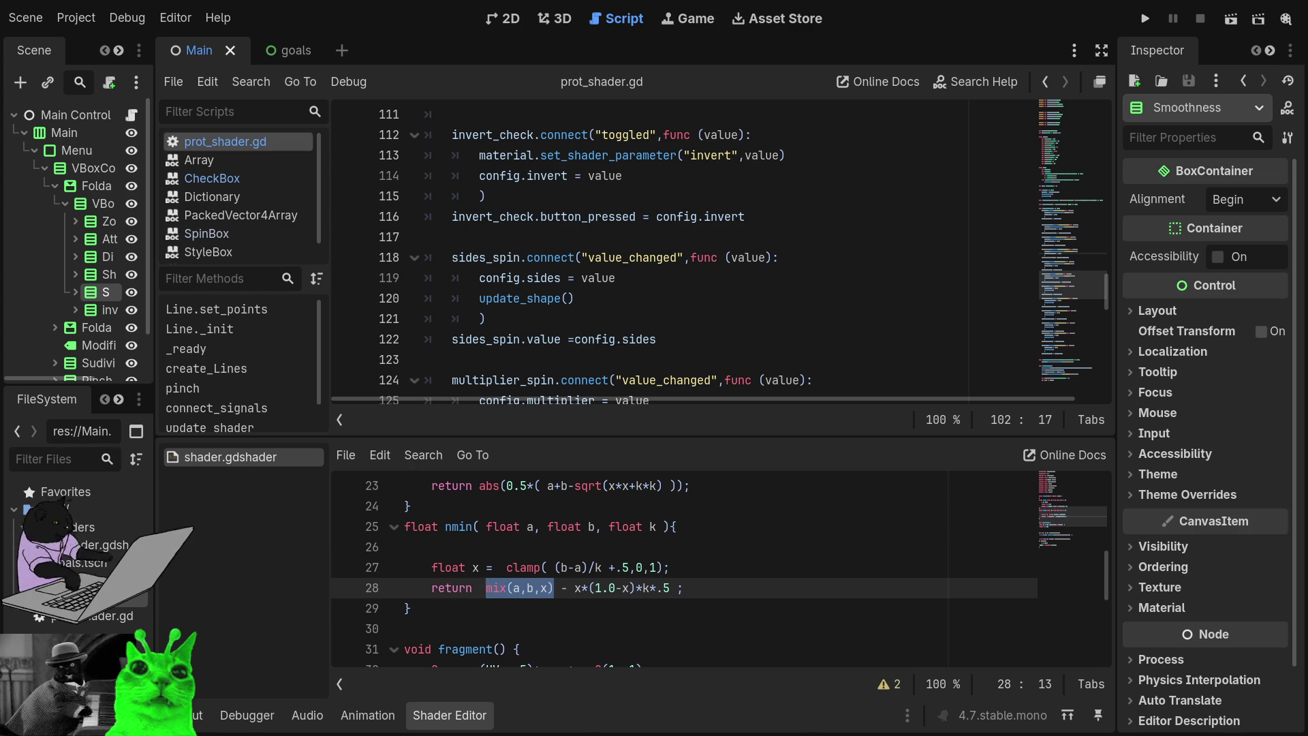
pyautogui.write('x*a')
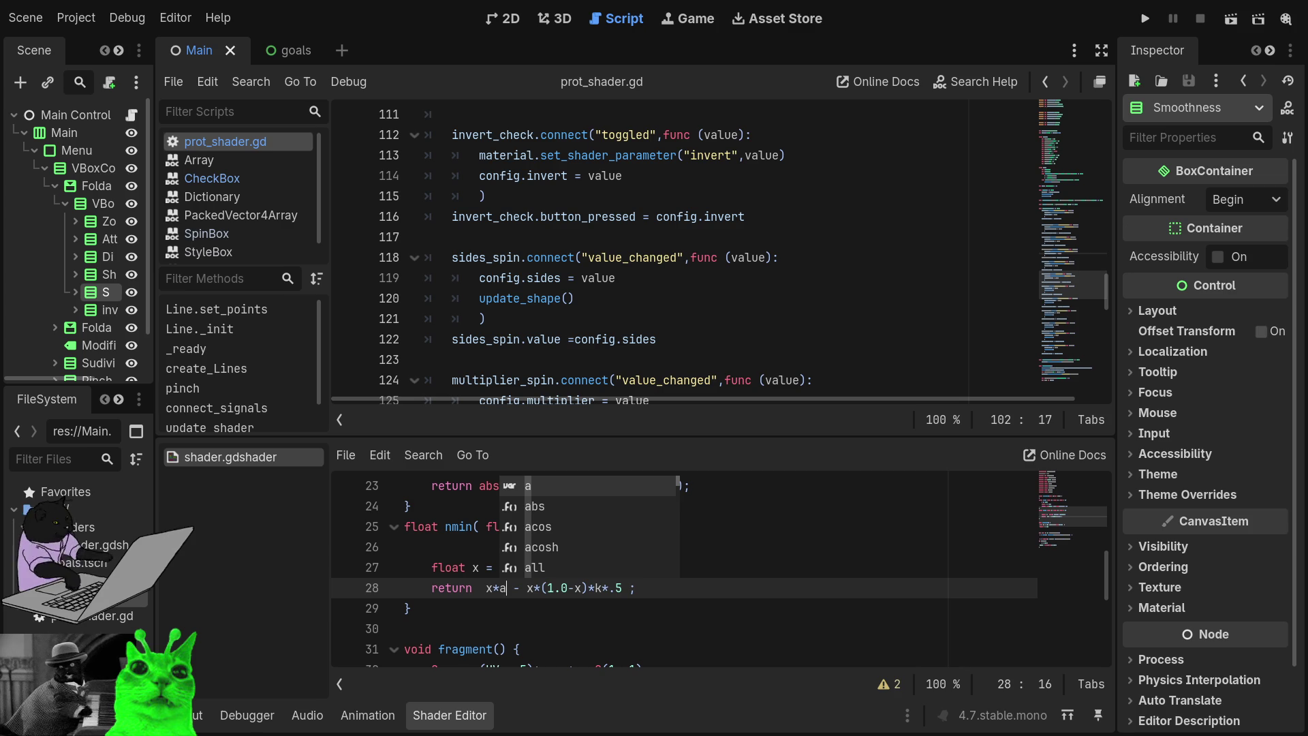
pyautogui.write('()')
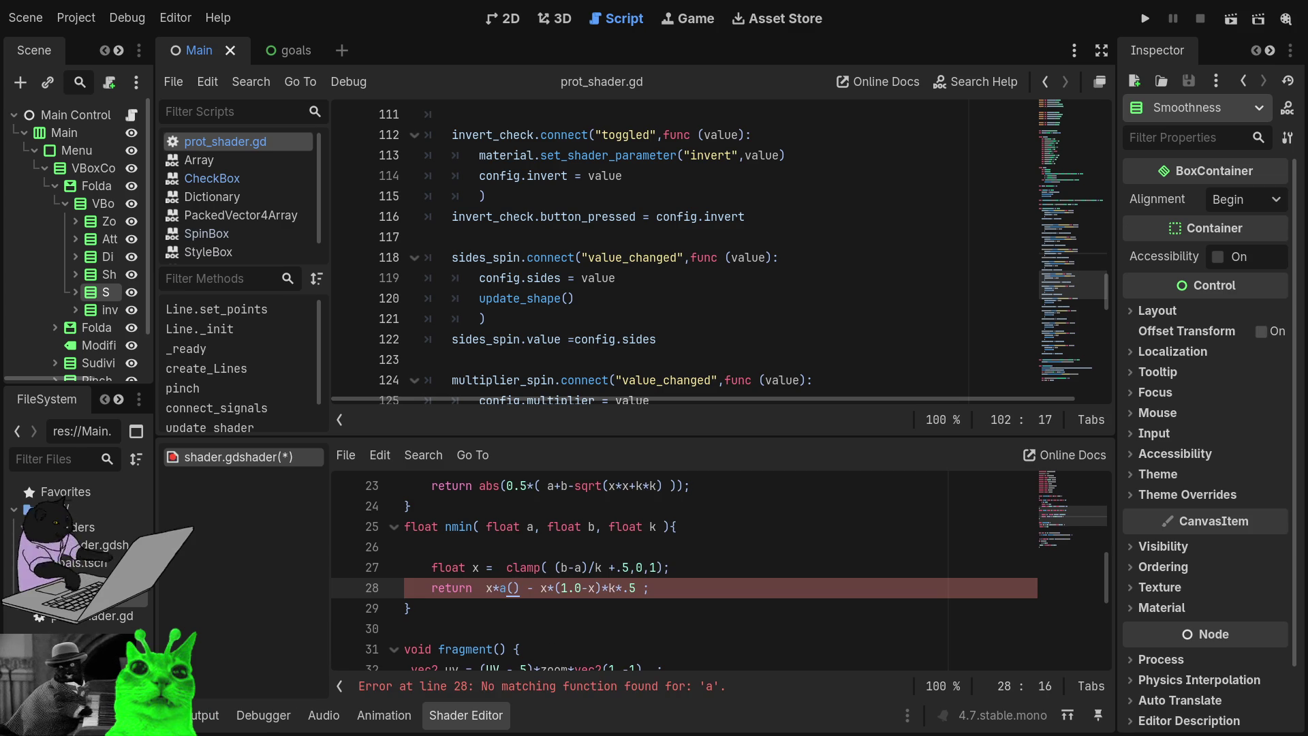
pyautogui.write('+')
# - Complete the replacement so line 28 reads x*a+ b*(1.0-x)
pyautogui.click(533, 588)
pyautogui.write('b')
pyautogui.press('BackSpace')
pyautogui.press('Left')
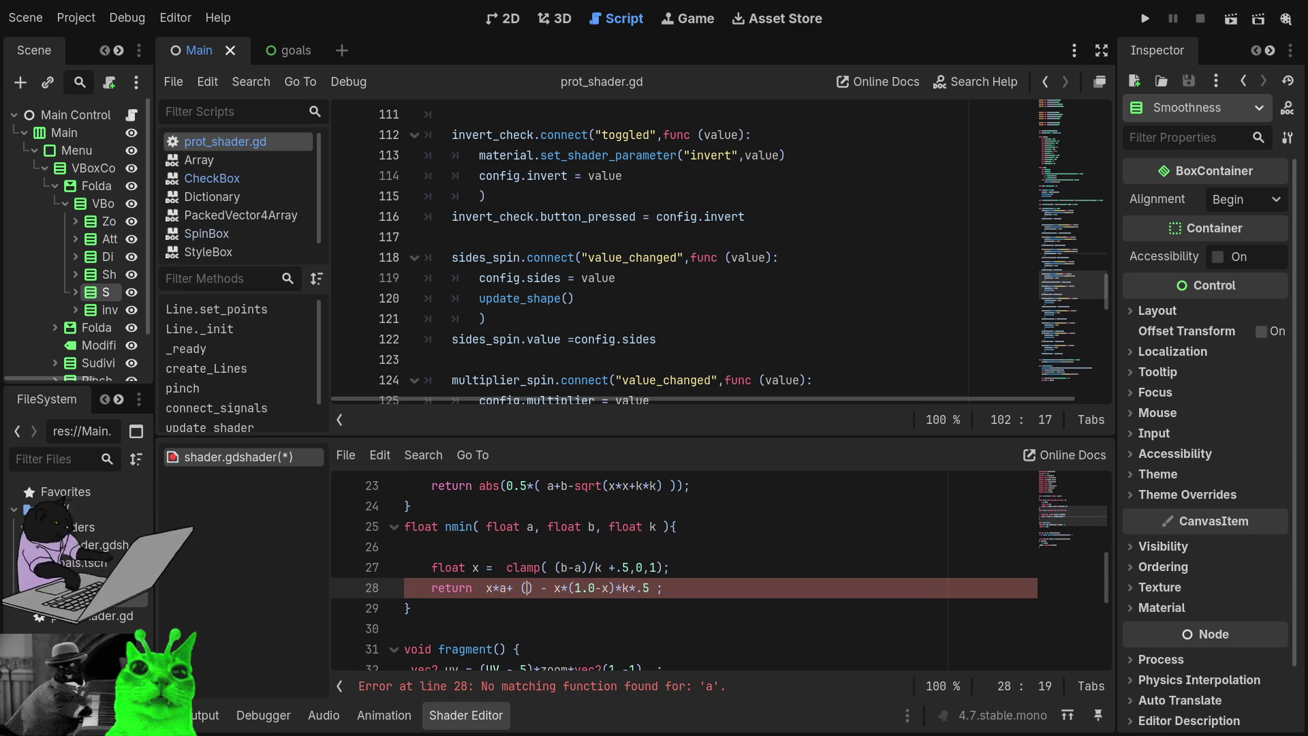
pyautogui.click(521, 587)
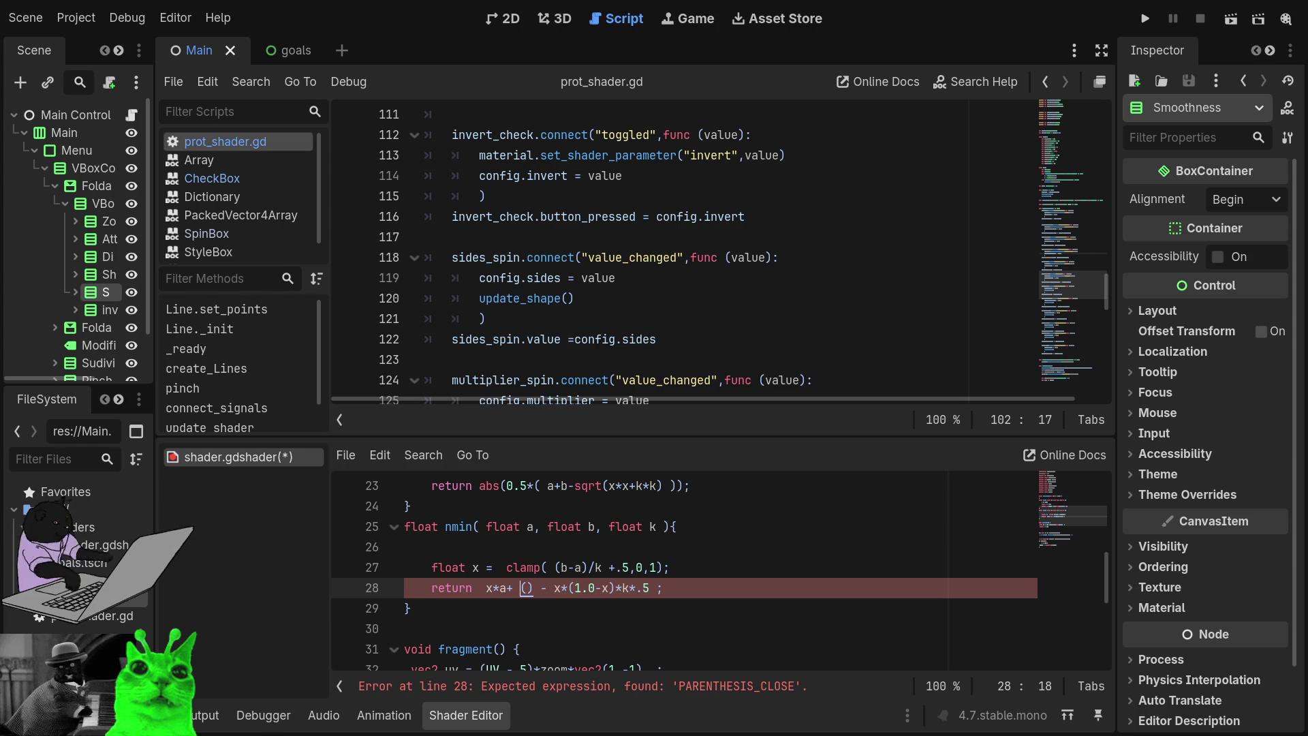
pyautogui.write('b*')
pyautogui.press('Right')
pyautogui.write('1-x')
pyautogui.press('Escape')
pyautogui.press('Left')
pyautogui.press('Left')
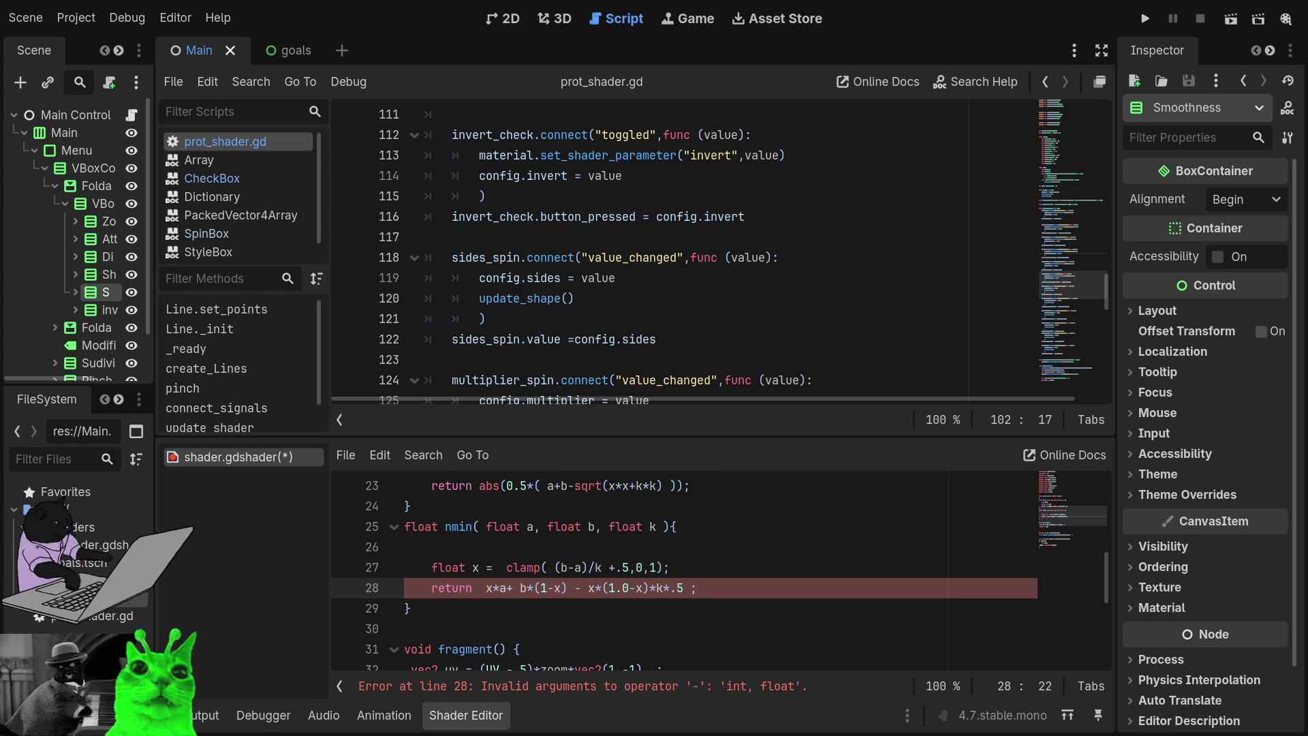
pyautogui.write('.0')
pyautogui.click(568, 587)
pyautogui.press('Right')
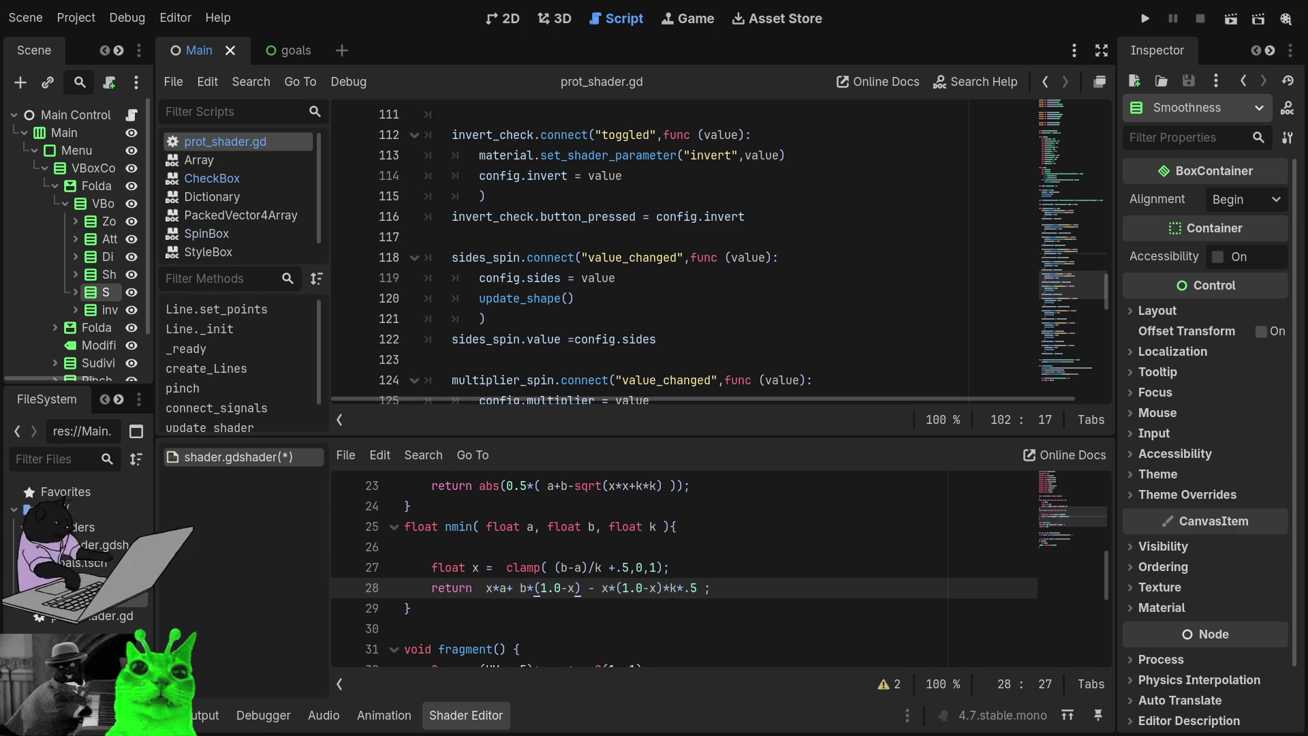
pyautogui.click(602, 587)
pyautogui.click(622, 587)
pyautogui.click(715, 567)
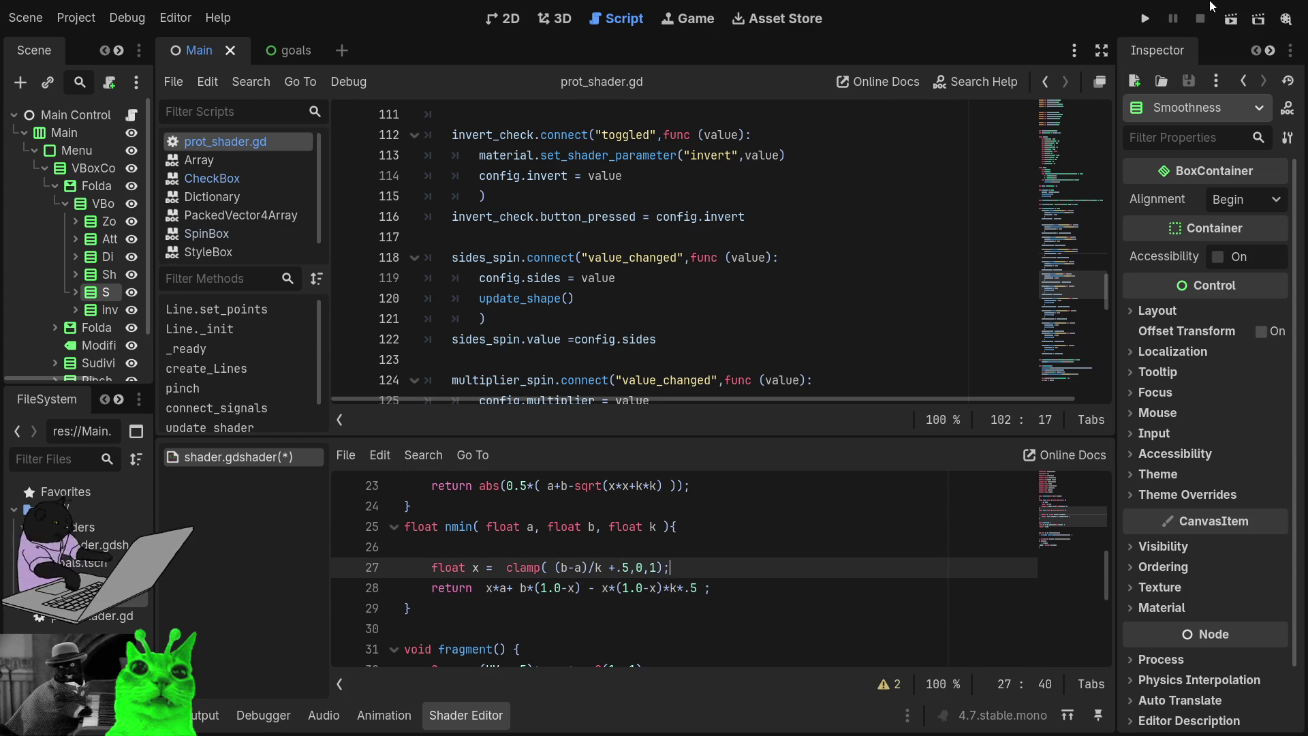
# - Run the project and set Smoothness to 1.84 in the game preview
pyautogui.click(1143, 21)
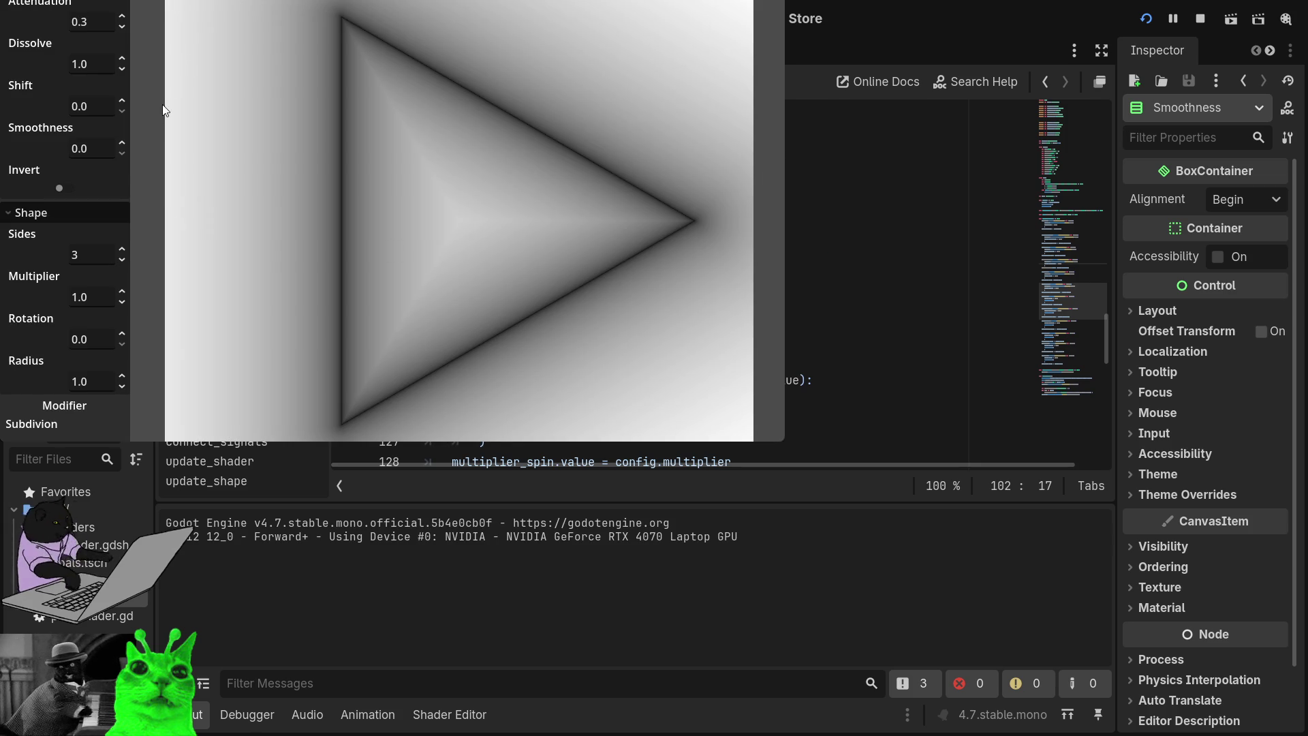
pyautogui.click(125, 149)
pyautogui.write('2.66')
pyautogui.press('BackSpace')
pyautogui.press('BackSpace')
pyautogui.press('BackSpace')
pyautogui.write('1.84')
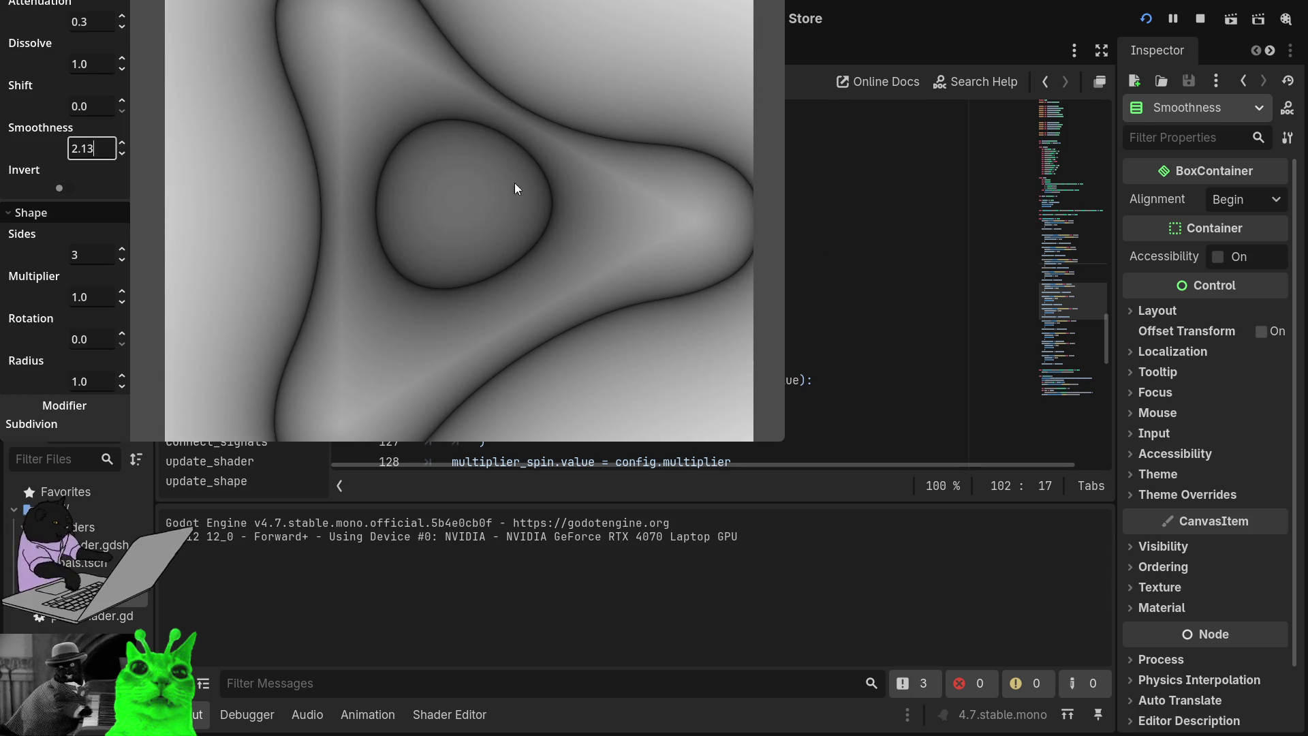
# - Set Attenuation 0.4, fill the screen, Zoom 4.83, Smoothness 2.61, Shift 0.0, and invert
pyautogui.click(92, 21)
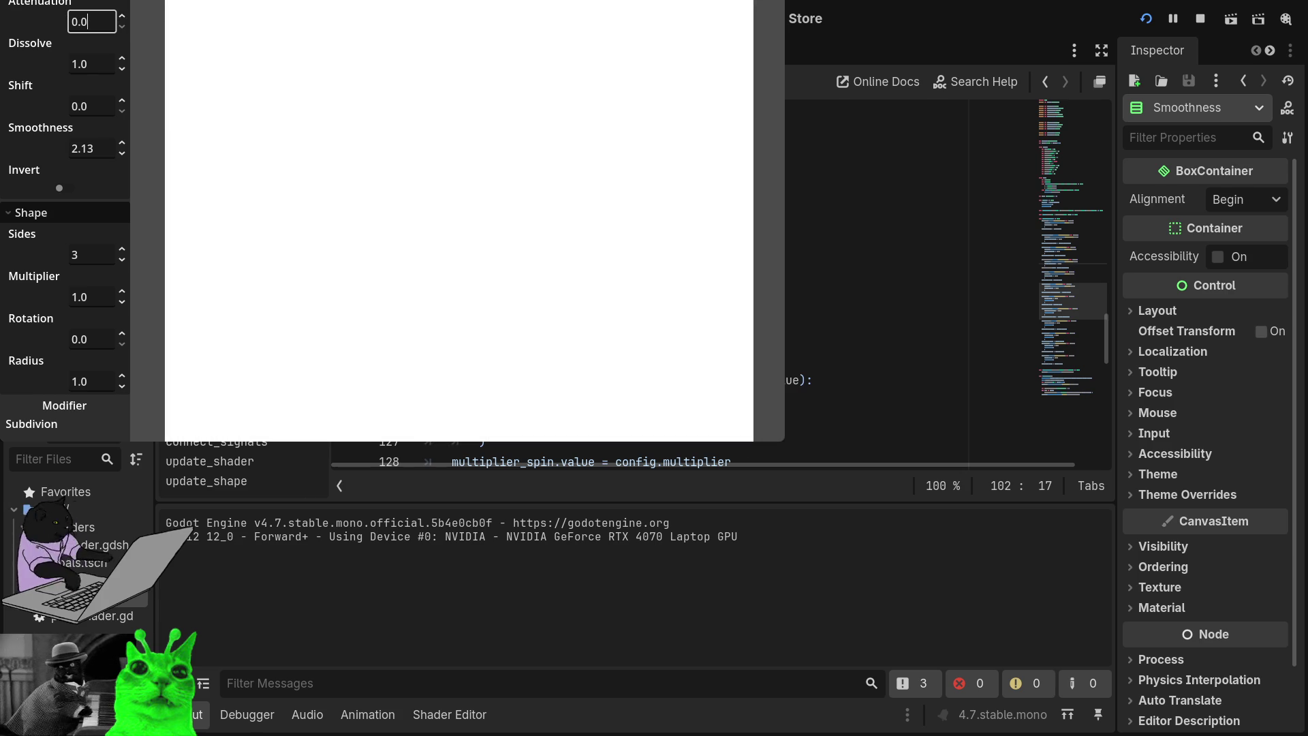
pyautogui.press('Up')
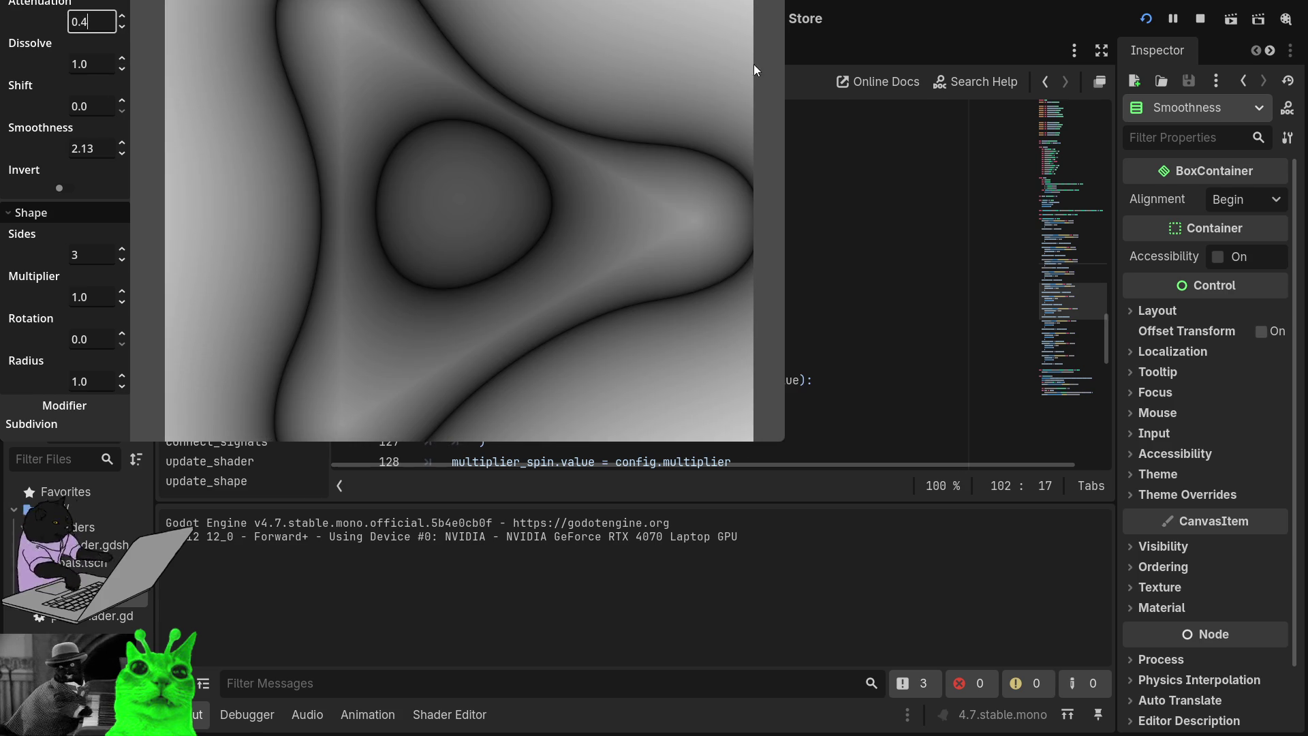
pyautogui.press('super+Up')
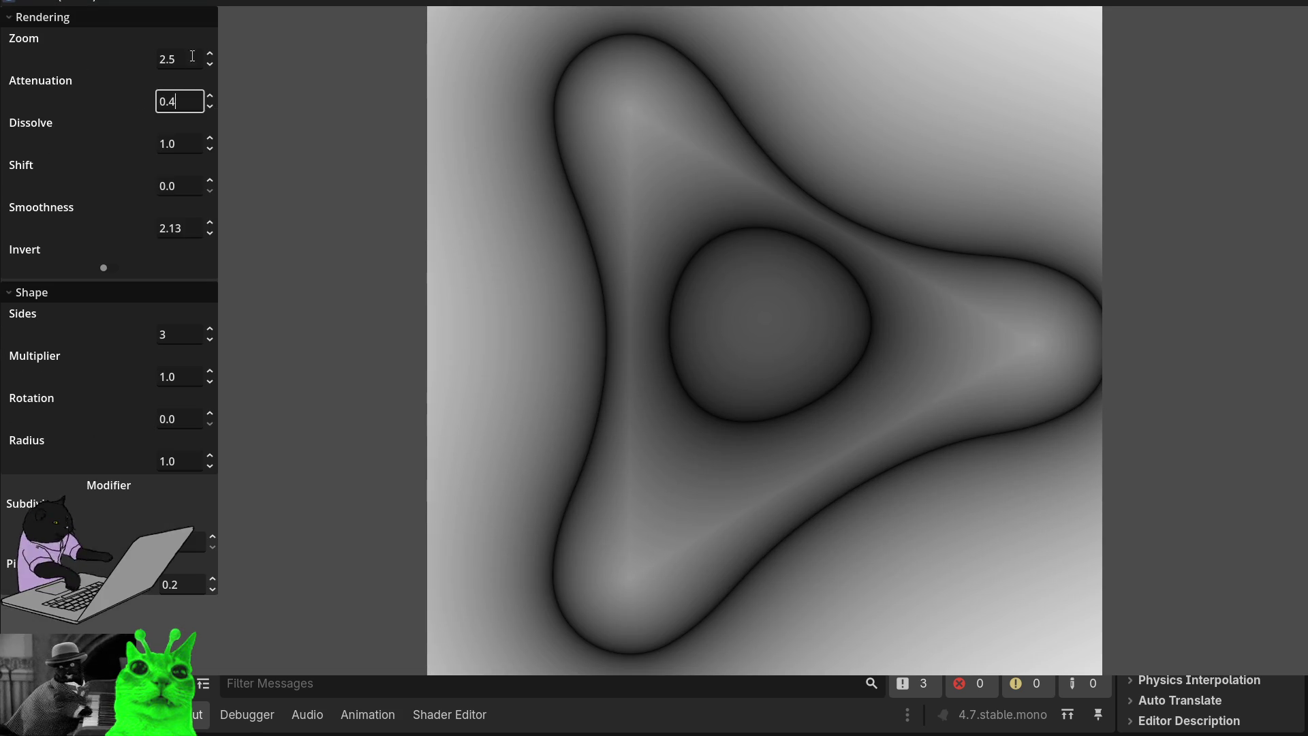
pyautogui.moveTo(212, 57)
pyautogui.mouseDown()
pyautogui.moveTo(213, 10)
pyautogui.moveTo(211, 68)
pyautogui.mouseUp()
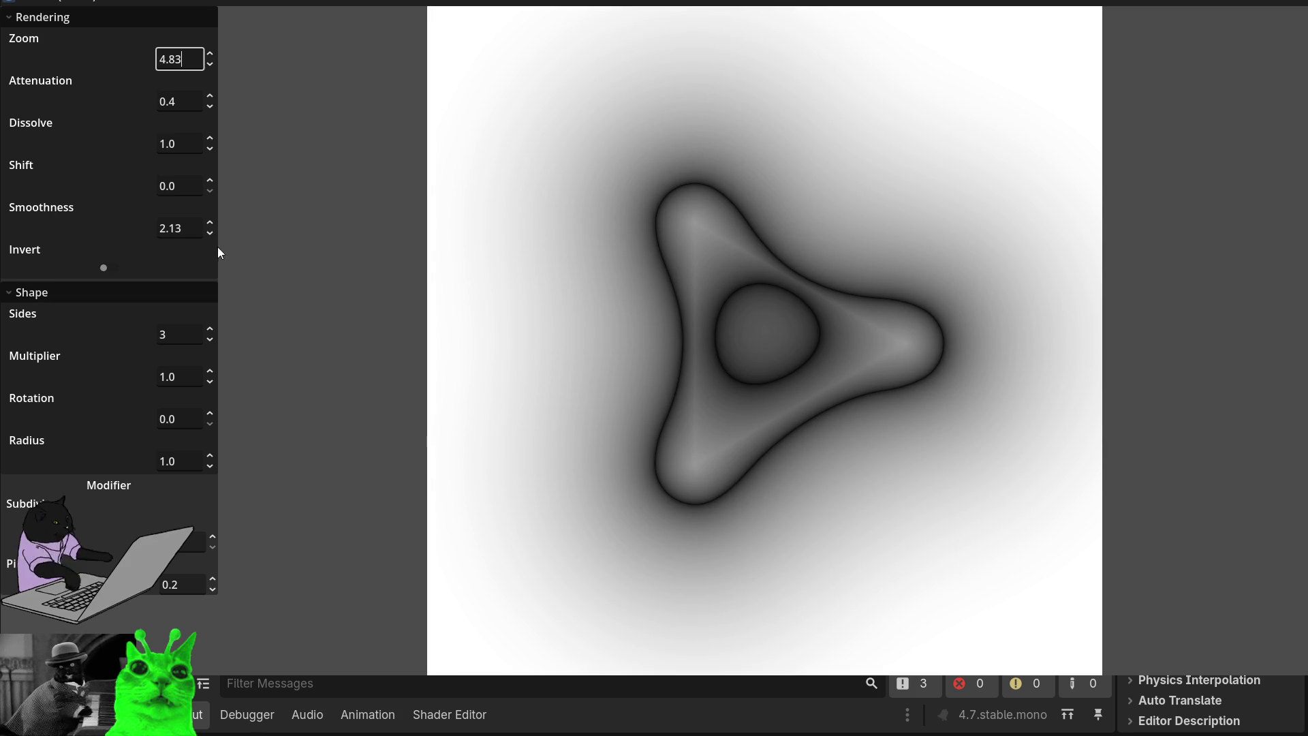
pyautogui.moveTo(215, 228)
pyautogui.mouseDown()
pyautogui.moveTo(215, 293)
pyautogui.moveTo(215, 24)
pyautogui.moveTo(216, 202)
pyautogui.mouseUp()
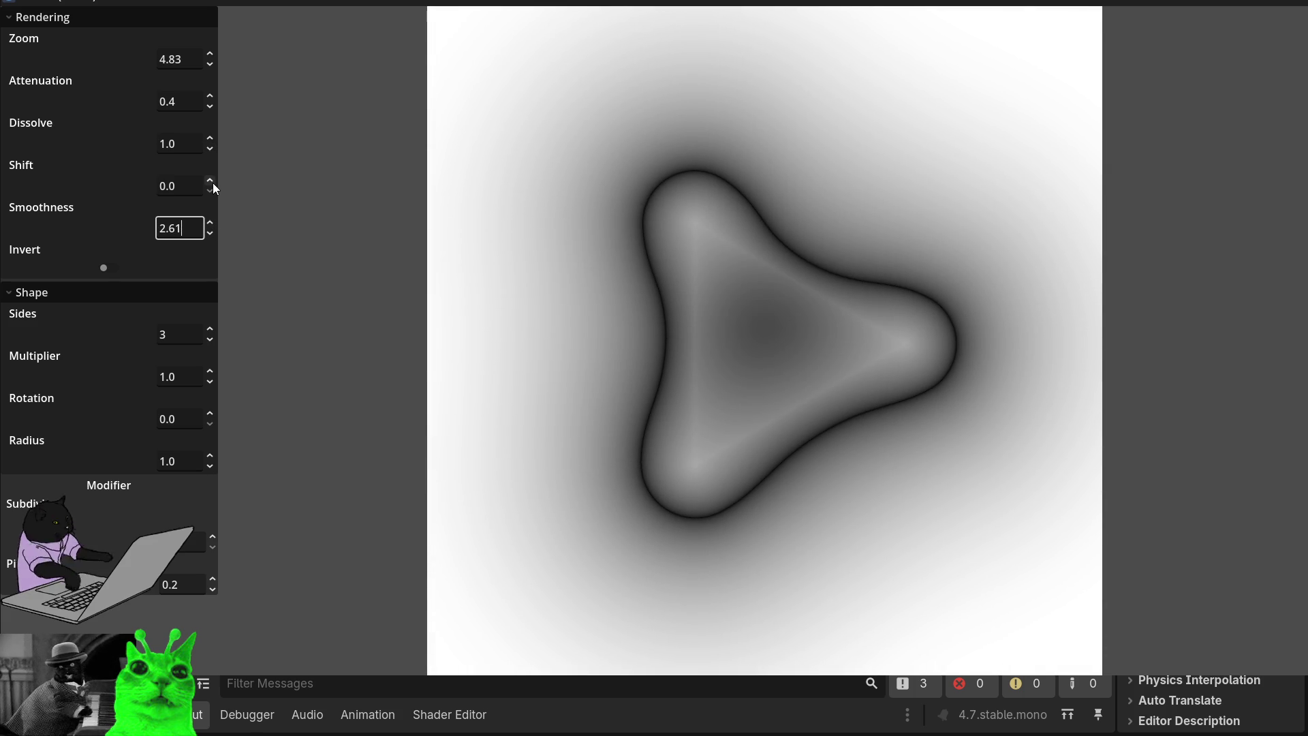
pyautogui.moveTo(213, 183)
pyautogui.mouseDown()
pyautogui.moveTo(212, 163)
pyautogui.moveTo(213, 184)
pyautogui.mouseUp()
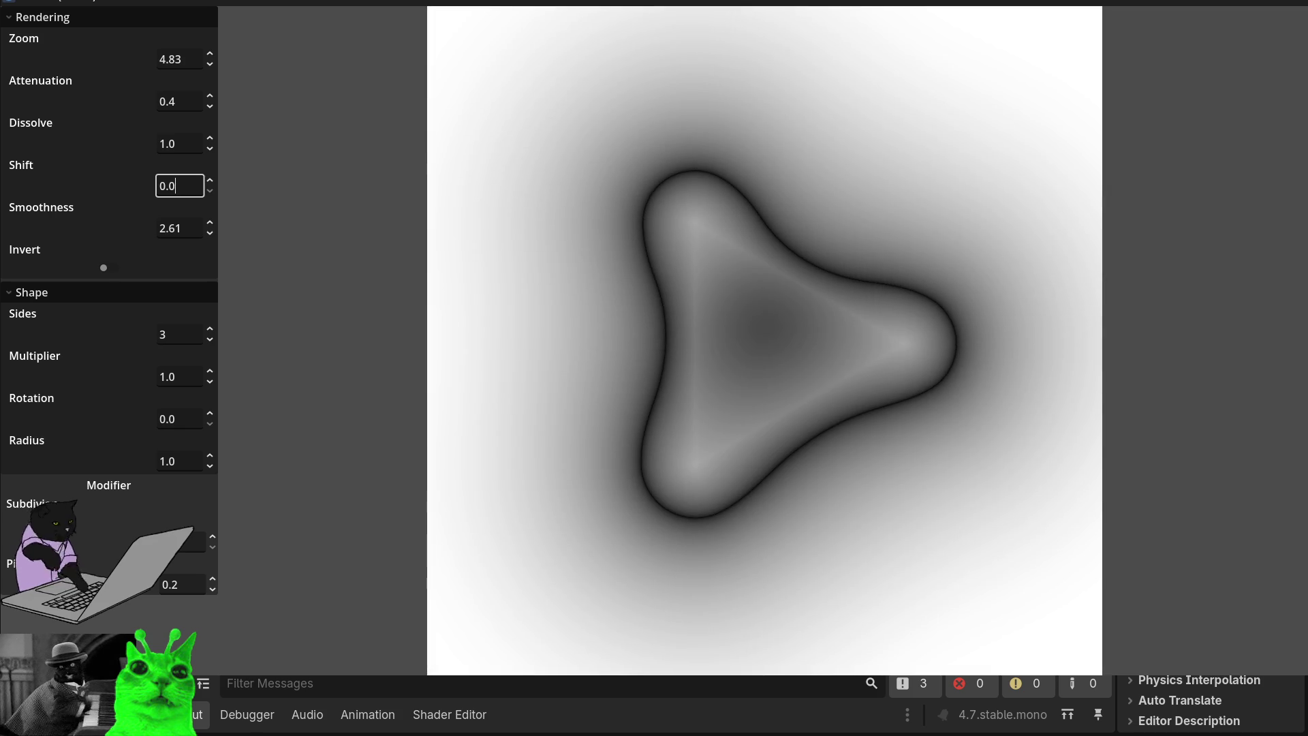
pyautogui.click(117, 269)
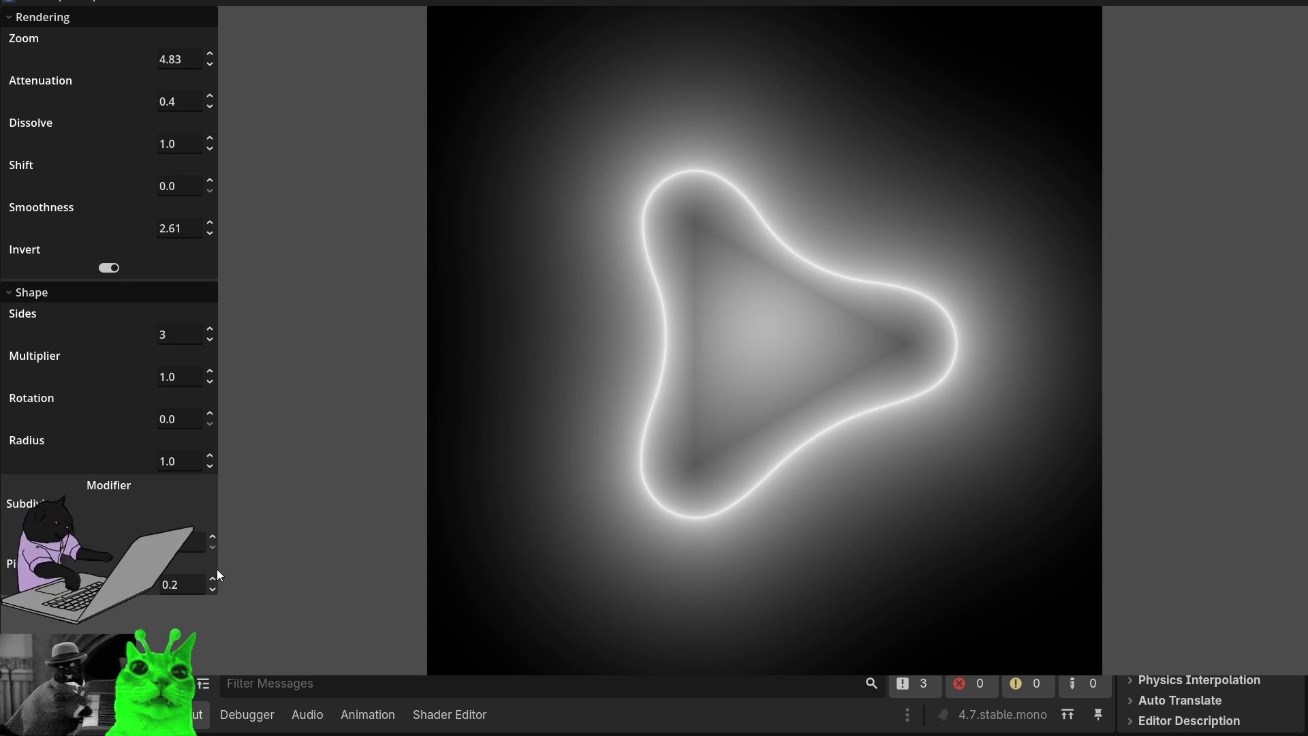
# - Raise Subdivisions three steps, toggle Invert off and on, and lower Smoothness to 0.24
pyautogui.click(214, 541)
pyautogui.click(214, 542)
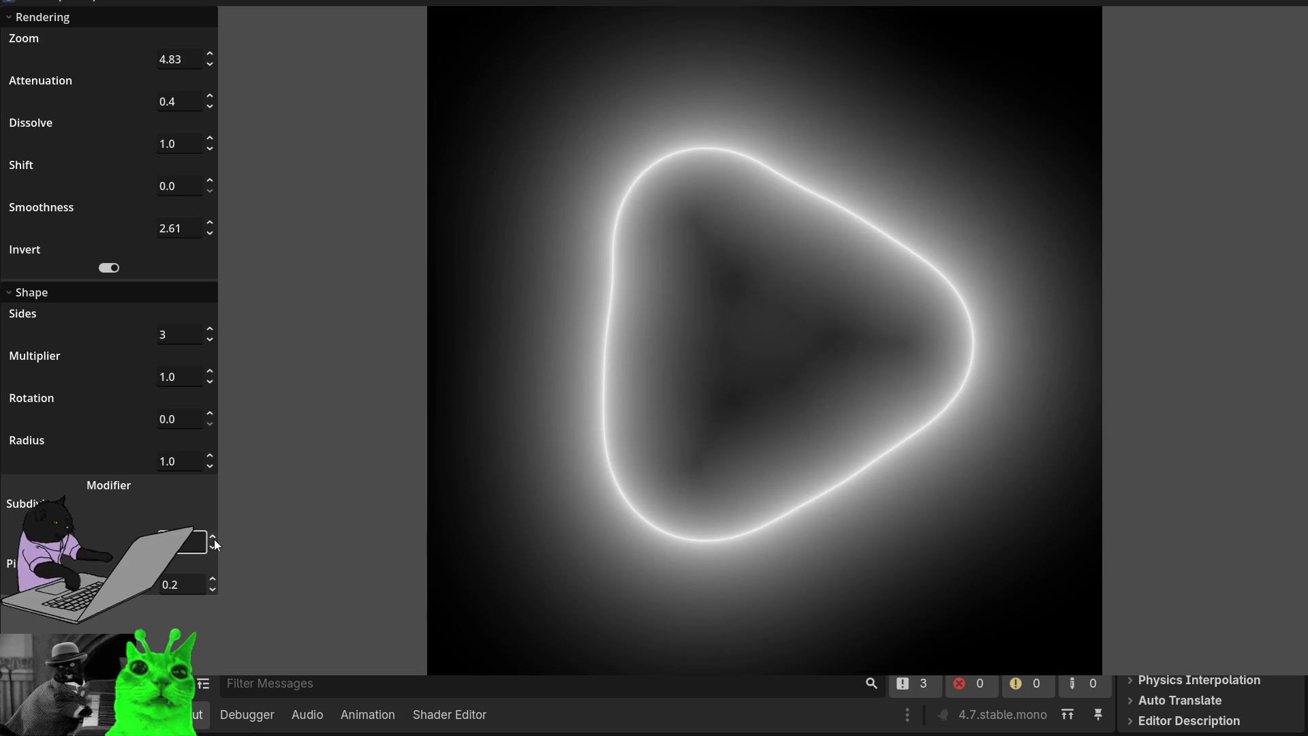
pyautogui.click(214, 542)
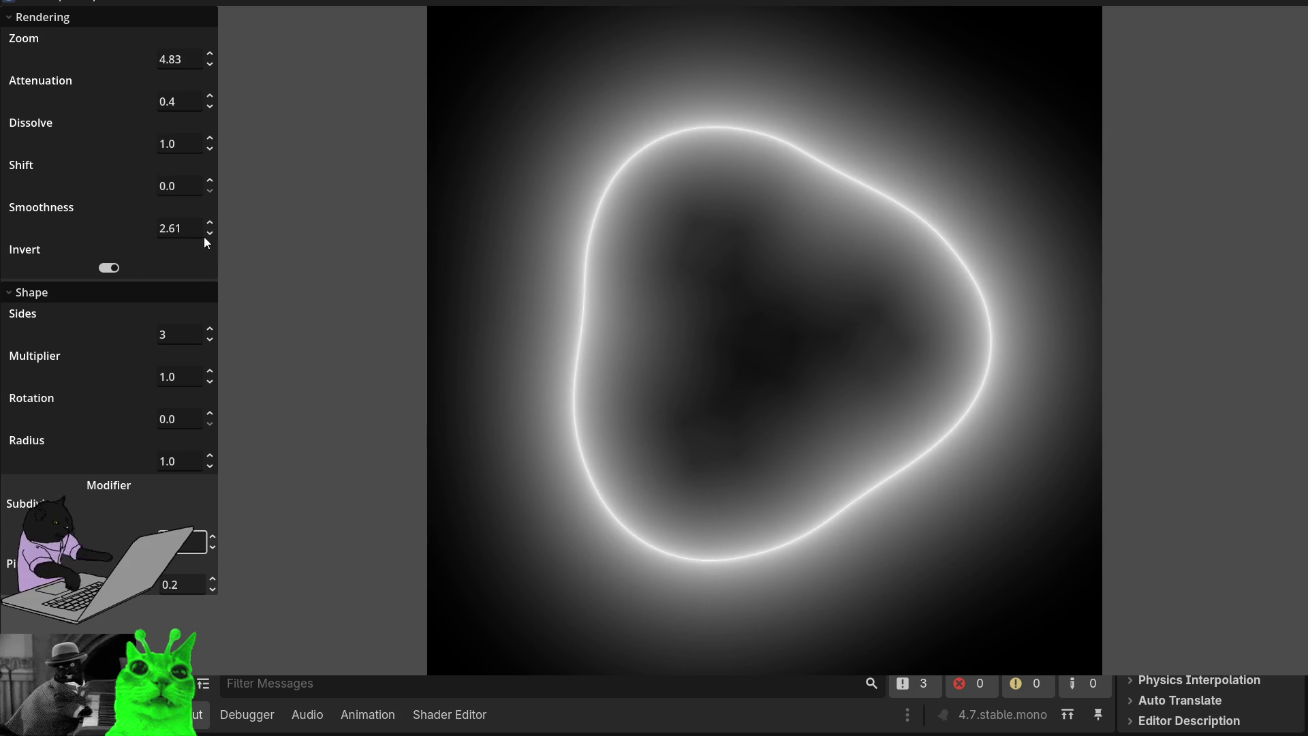
pyautogui.click(117, 267)
pyautogui.click(117, 265)
pyautogui.moveTo(209, 231)
pyautogui.mouseDown()
pyautogui.moveTo(209, 275)
pyautogui.moveTo(209, 256)
pyautogui.mouseUp()
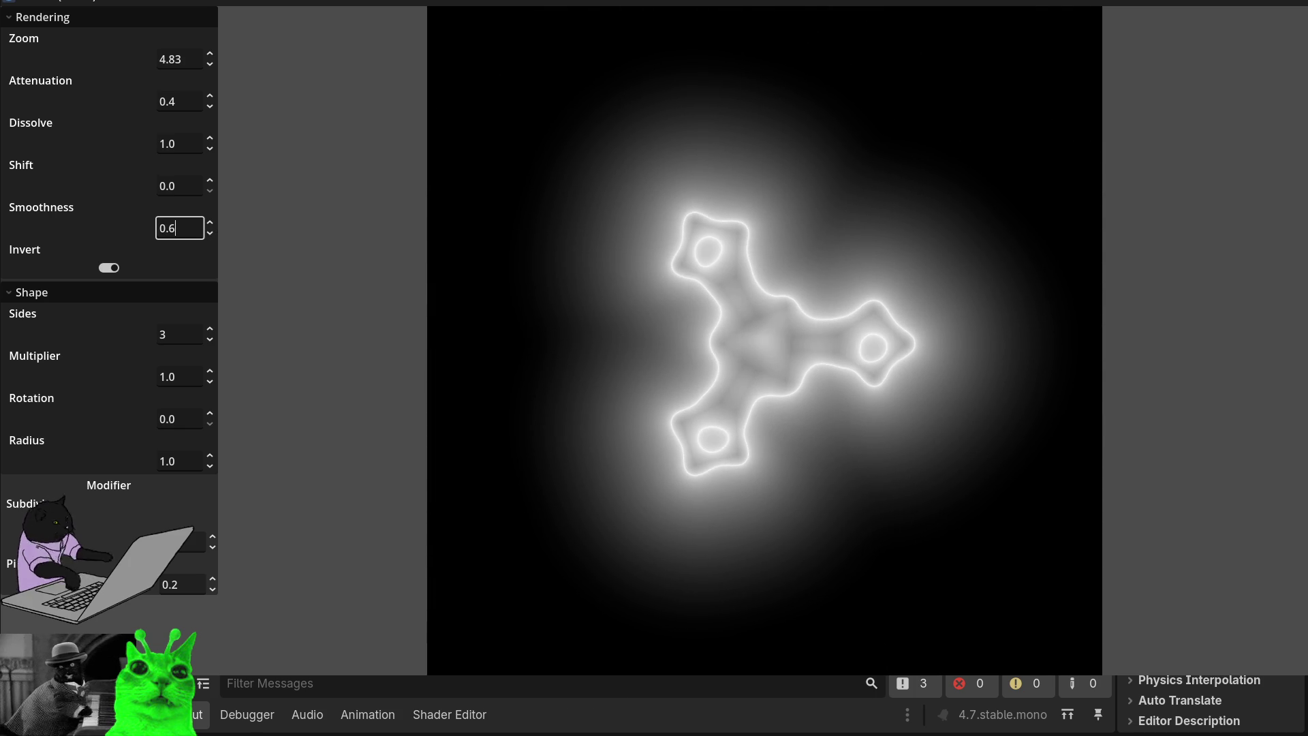
pyautogui.moveTo(209, 256)
pyautogui.mouseDown()
pyautogui.moveTo(209, 273)
pyautogui.moveTo(209, 242)
pyautogui.moveTo(210, 267)
pyautogui.mouseUp()
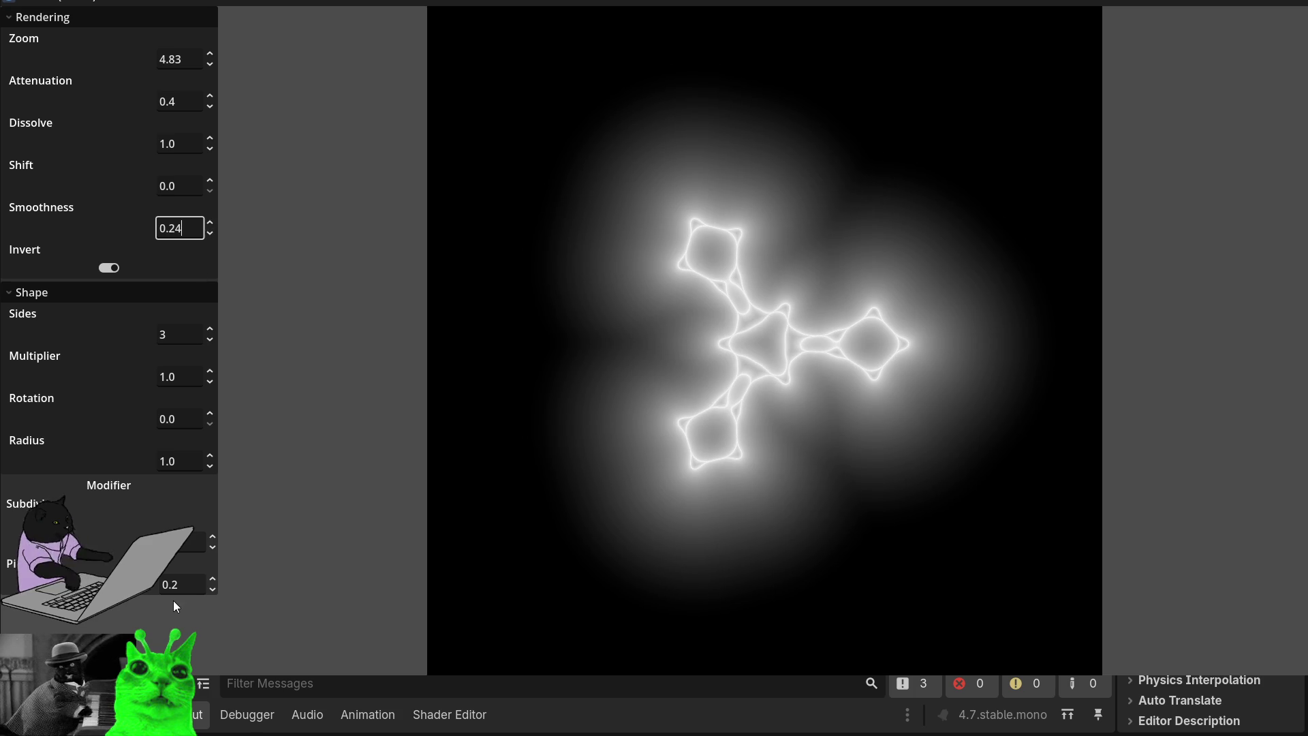
# - Set the Pi modifier to 0.53, turning the shape into a star
pyautogui.click(212, 590)
pyautogui.hotkey('ctrl', 'a')
pyautogui.write('0.55')
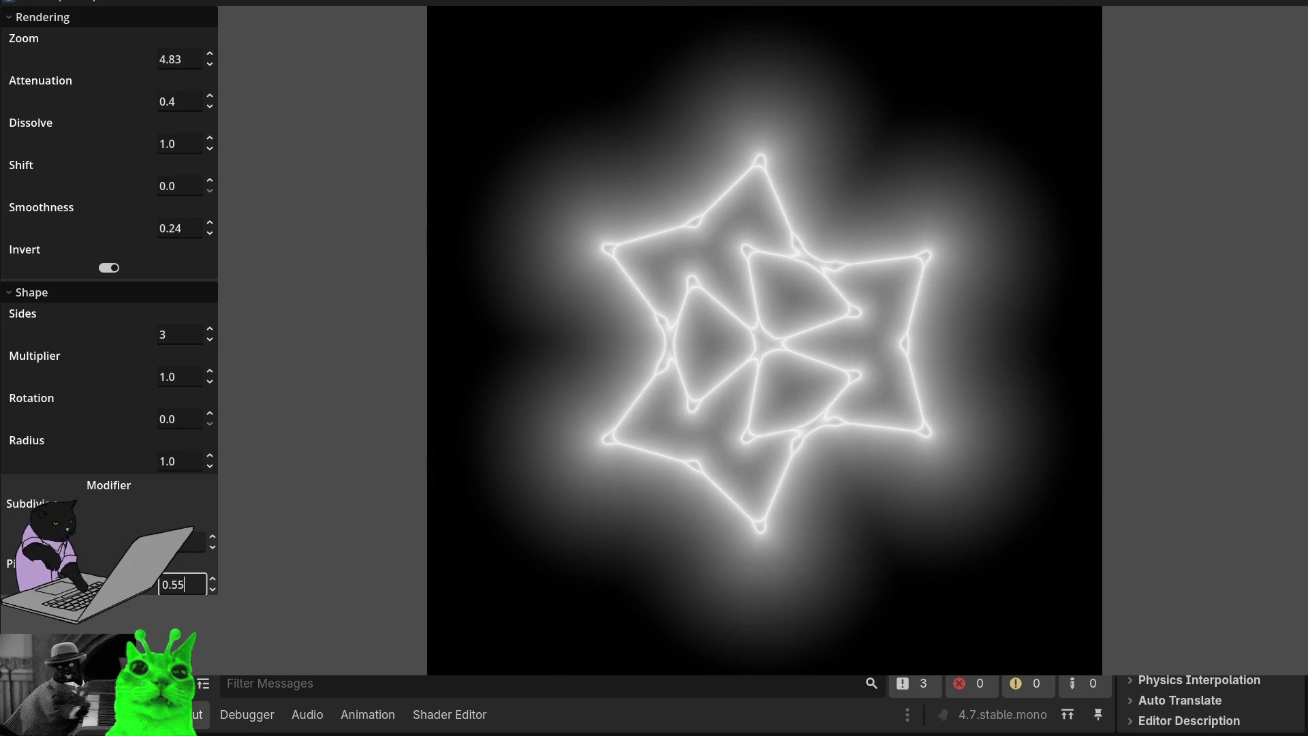
pyautogui.press('BackSpace')
pyautogui.write('3')
# - Step Subdivisions to a hexagonal cell pattern and turn Invert off for dark lines
pyautogui.click(213, 537)
pyautogui.click(212, 536)
pyautogui.click(212, 547)
pyautogui.press('Down')
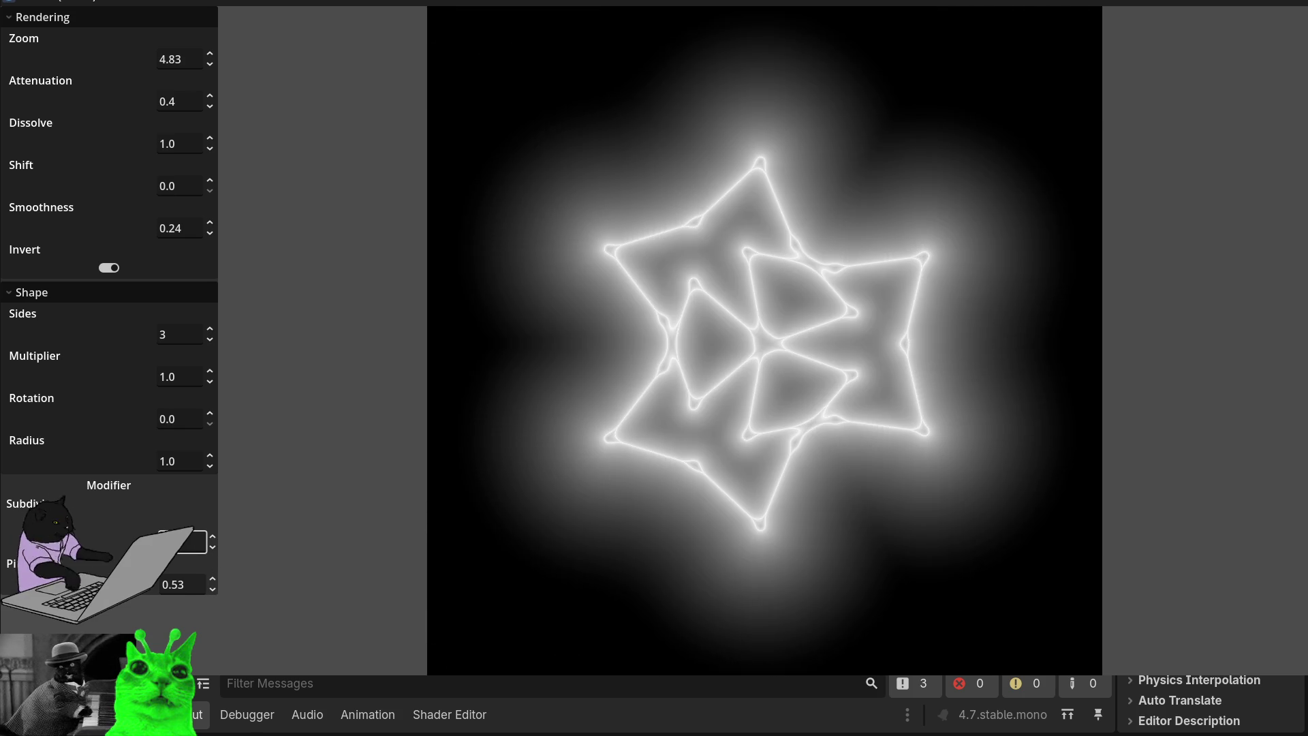
pyautogui.press('Up')
pyautogui.press('Up')
pyautogui.click(213, 547)
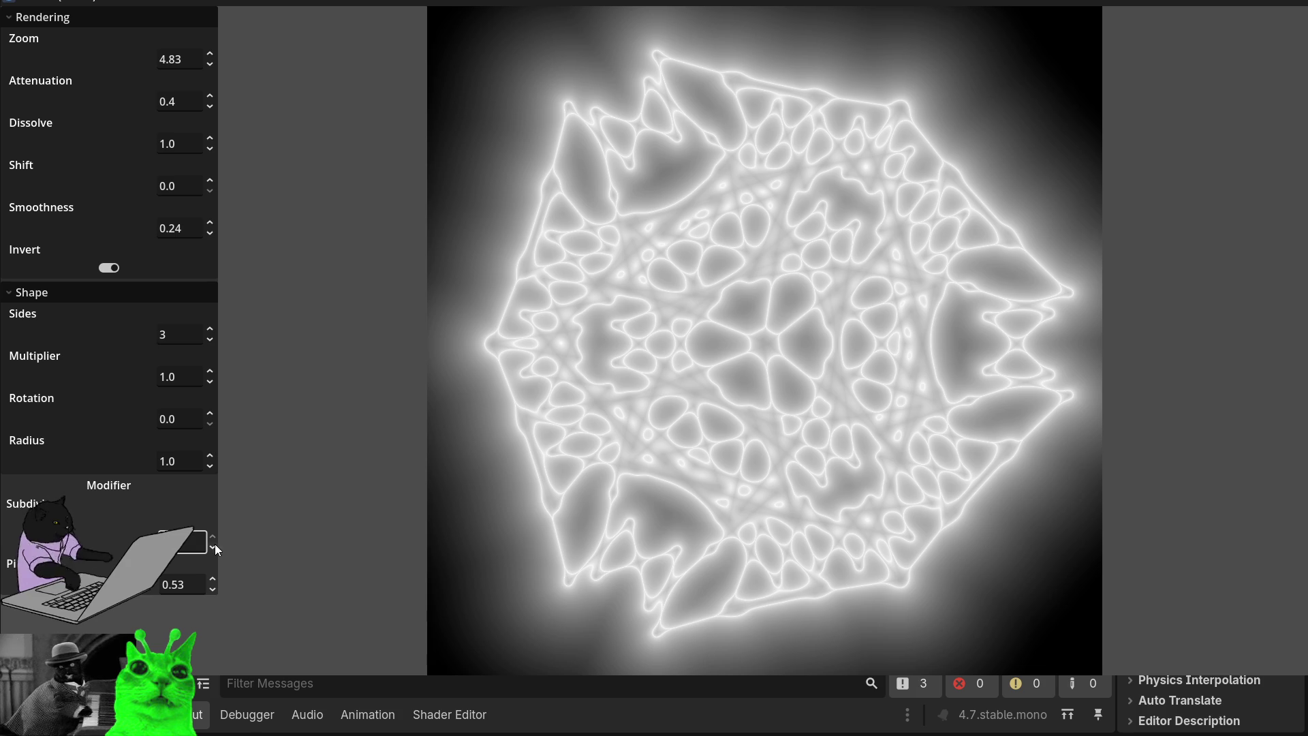
pyautogui.click(112, 267)
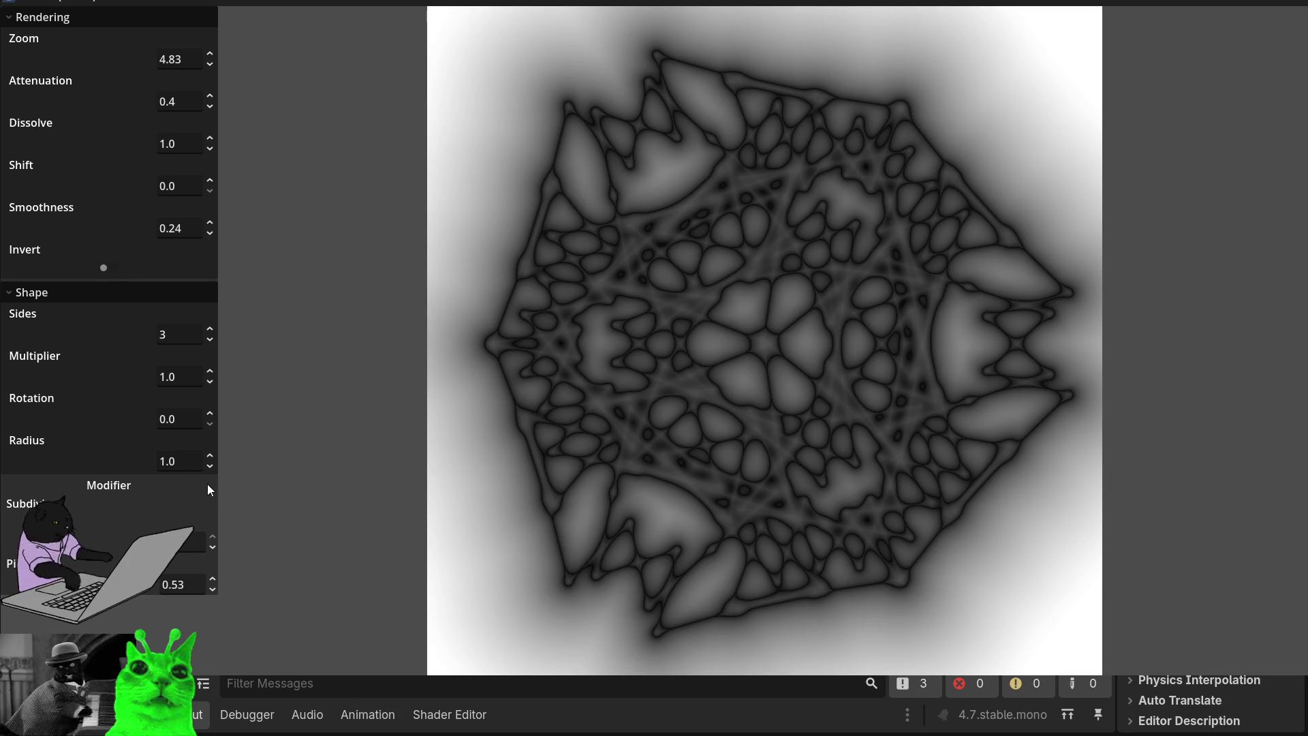
# - Tweak Smoothness, set Radius to 1.71, Sides to 4 and Pi to 0.22 for a cross
pyautogui.moveTo(213, 231)
pyautogui.mouseDown()
pyautogui.moveTo(213, 136)
pyautogui.moveTo(213, 249)
pyautogui.moveTo(213, 234)
pyautogui.mouseUp()
pyautogui.moveTo(210, 590); pyautogui.dragTo(213, 598)
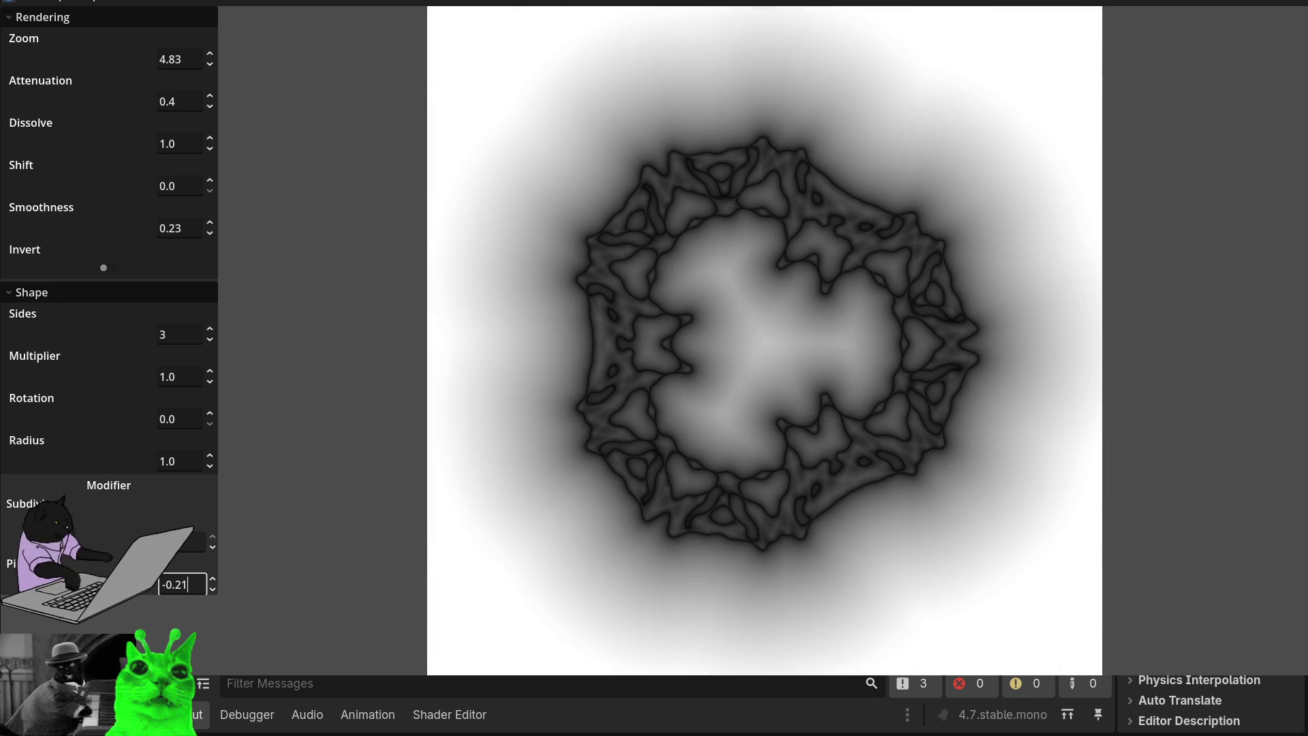
pyautogui.moveTo(213, 467)
pyautogui.mouseDown()
pyautogui.moveTo(212, 442)
pyautogui.moveTo(213, 490)
pyautogui.moveTo(213, 438)
pyautogui.moveTo(214, 466)
pyautogui.mouseUp()
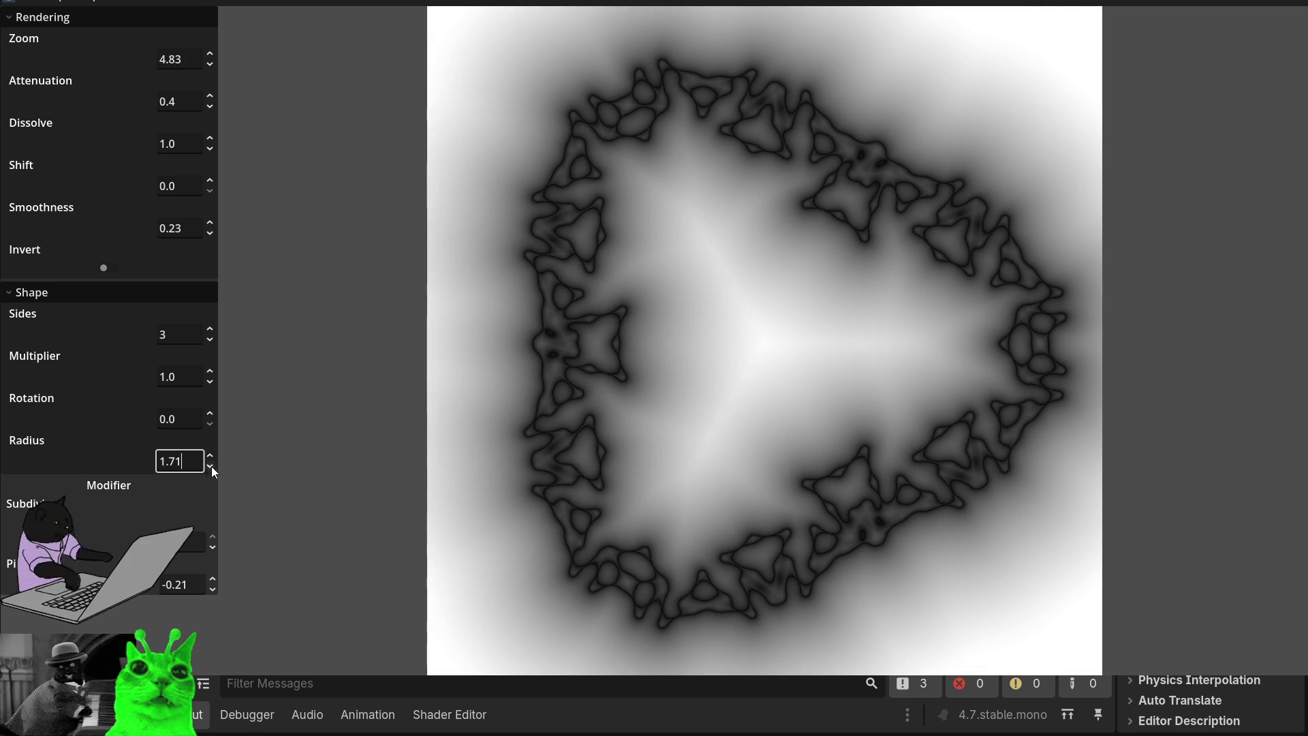
pyautogui.click(210, 329)
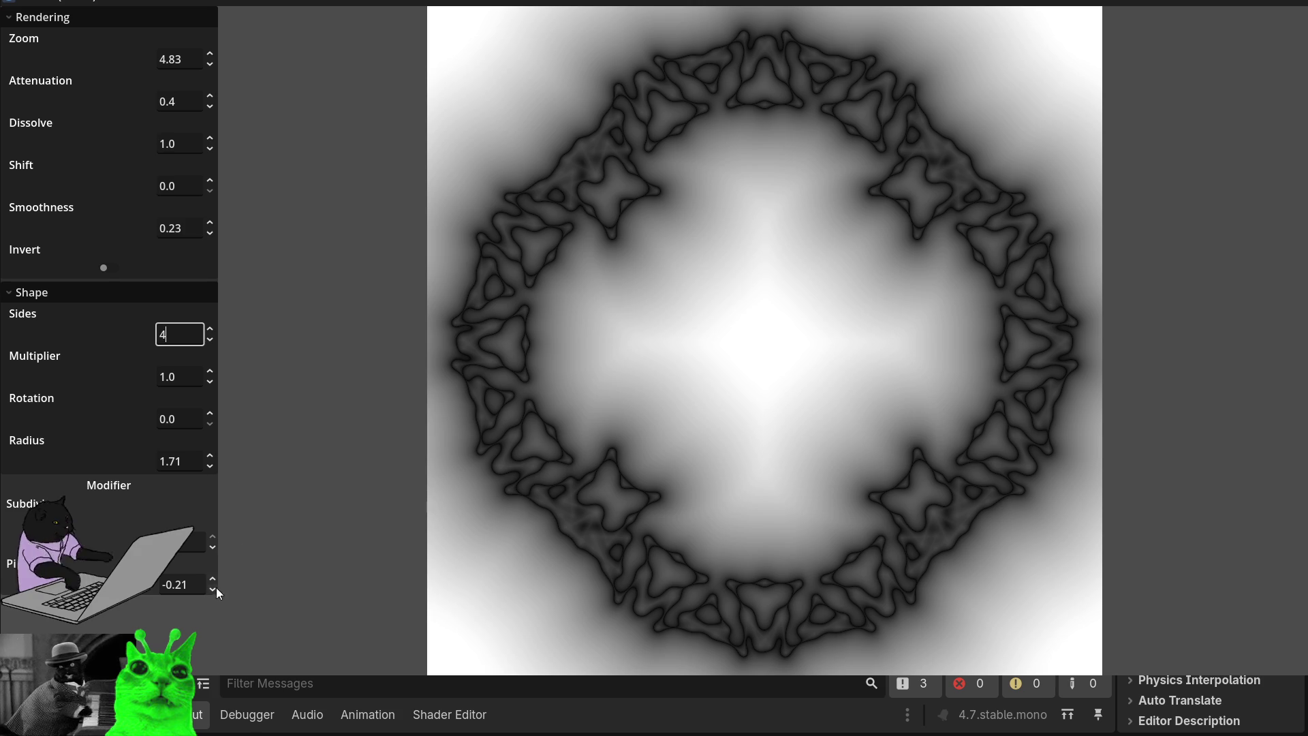
pyautogui.moveTo(214, 589)
pyautogui.mouseDown()
pyautogui.moveTo(214, 544)
pyautogui.moveTo(214, 562)
pyautogui.mouseUp()
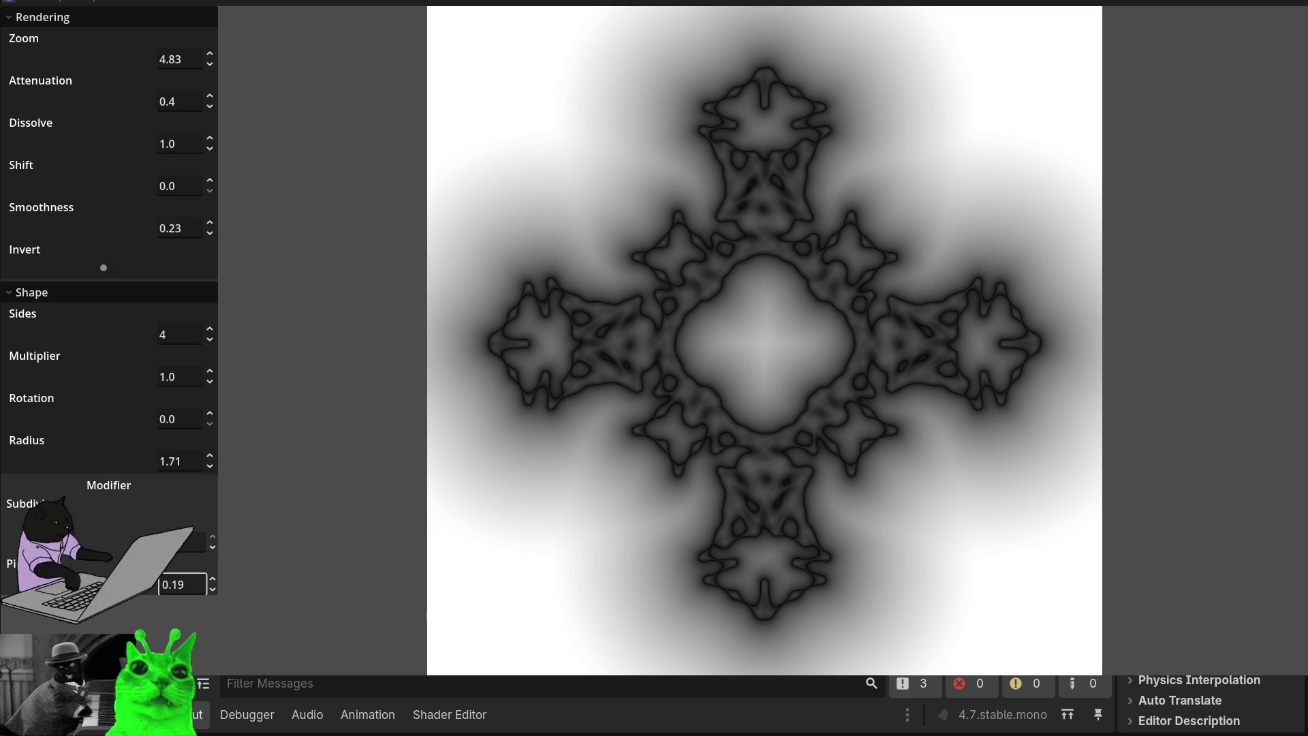
# - Close the running game window to end debugging
pyautogui.hotkey('alt', 'F4')
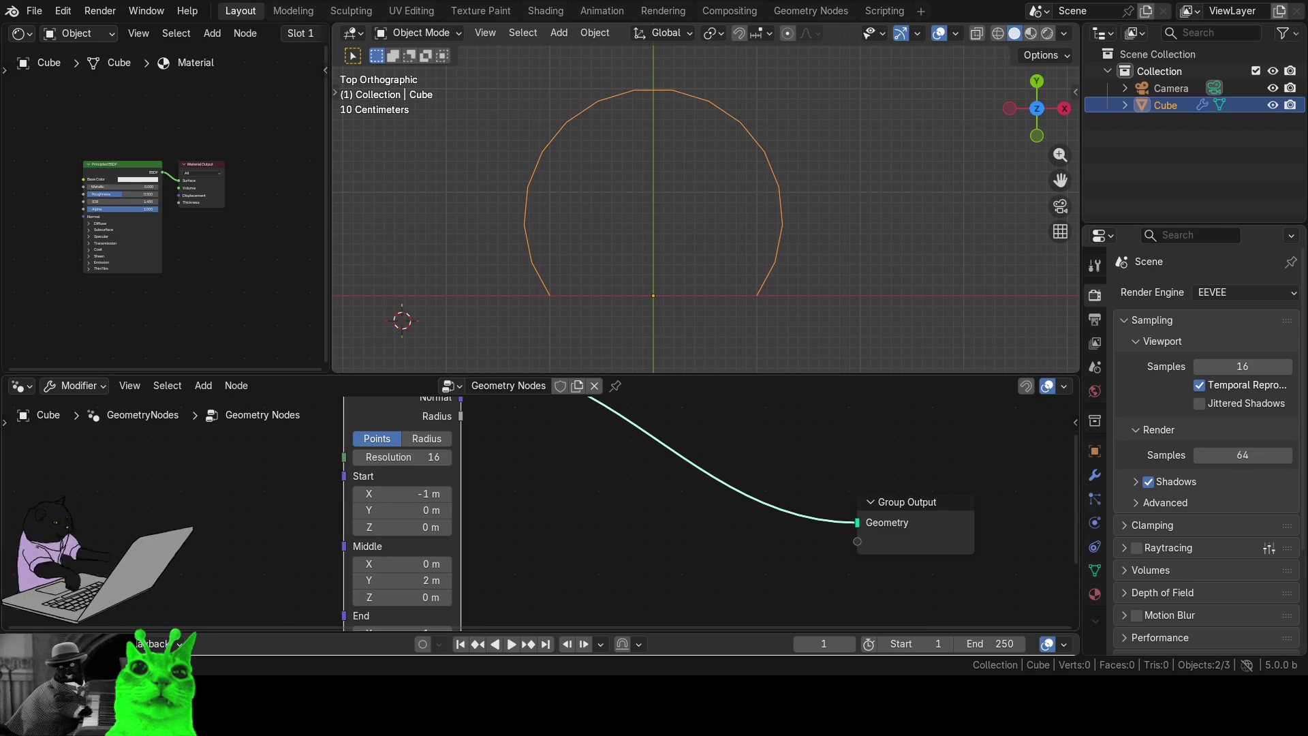
# - Pan to the Arc node's Middle fields and drag Middle Y to -0.3 m
pyautogui.scroll(2, 514, 531)
pyautogui.moveTo(507, 531)
pyautogui.mouseDown()
pyautogui.moveTo(680, 545)
pyautogui.moveTo(668, 525)
pyautogui.moveTo(637, 542)
pyautogui.mouseUp()
pyautogui.scroll(5, 685, 538)
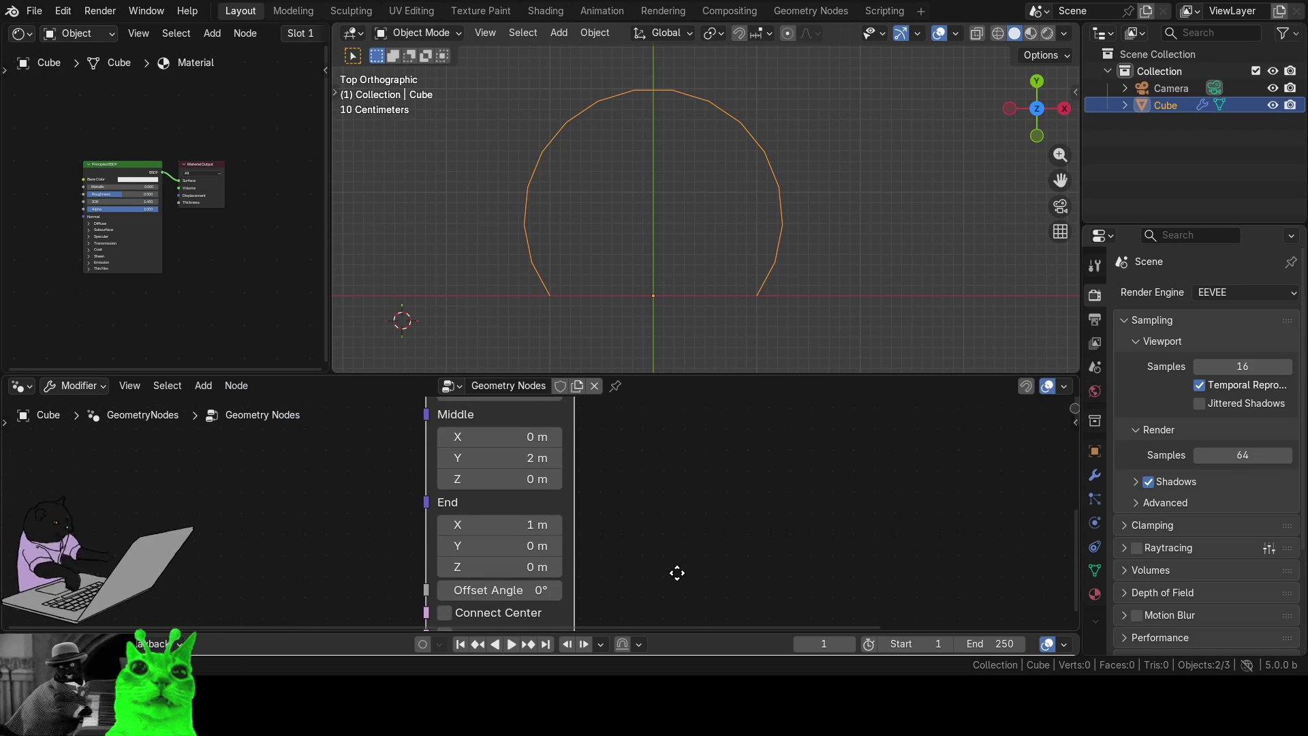
pyautogui.moveTo(679, 417)
pyautogui.mouseDown()
pyautogui.moveTo(693, 499)
pyautogui.moveTo(671, 475)
pyautogui.moveTo(686, 415)
pyautogui.moveTo(693, 611)
pyautogui.moveTo(701, 406)
pyautogui.moveTo(699, 440)
pyautogui.mouseUp()
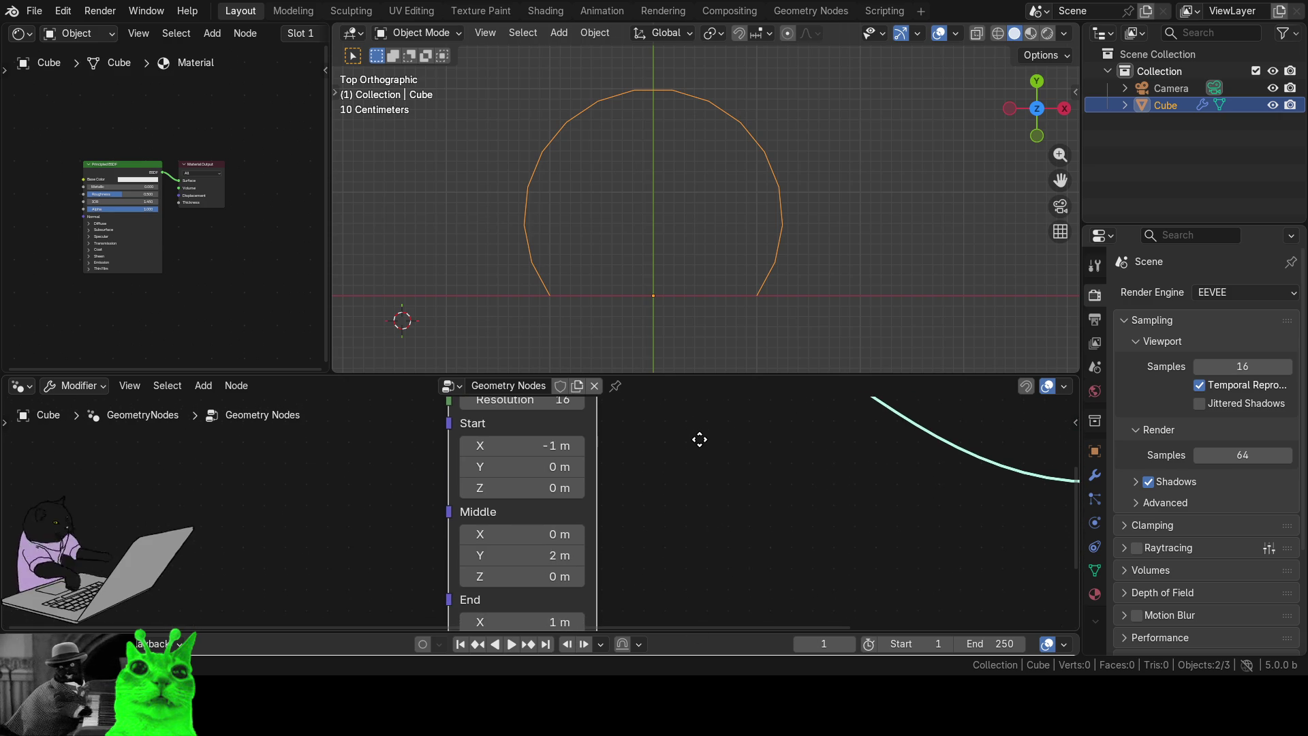
pyautogui.scroll(-3, 674, 511)
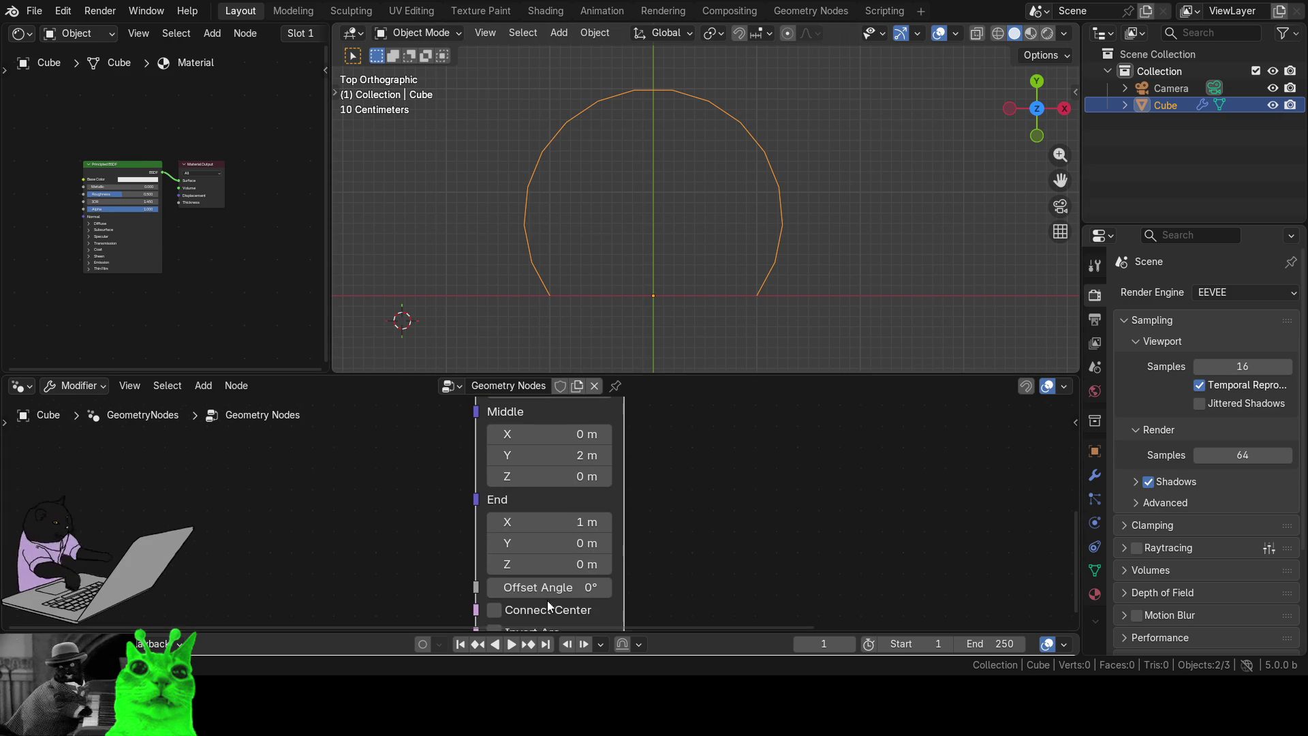
pyautogui.moveTo(727, 505)
pyautogui.mouseDown()
pyautogui.moveTo(709, 572)
pyautogui.moveTo(659, 593)
pyautogui.mouseUp()
pyautogui.moveTo(550, 542)
pyautogui.mouseDown()
pyautogui.moveTo(500, 541)
pyautogui.moveTo(551, 540)
pyautogui.mouseUp()
# - Try Arc Middle Y values of 0 m, 1 m and 2 m
pyautogui.click(552, 540)
pyautogui.write('0')
pyautogui.press('Return')
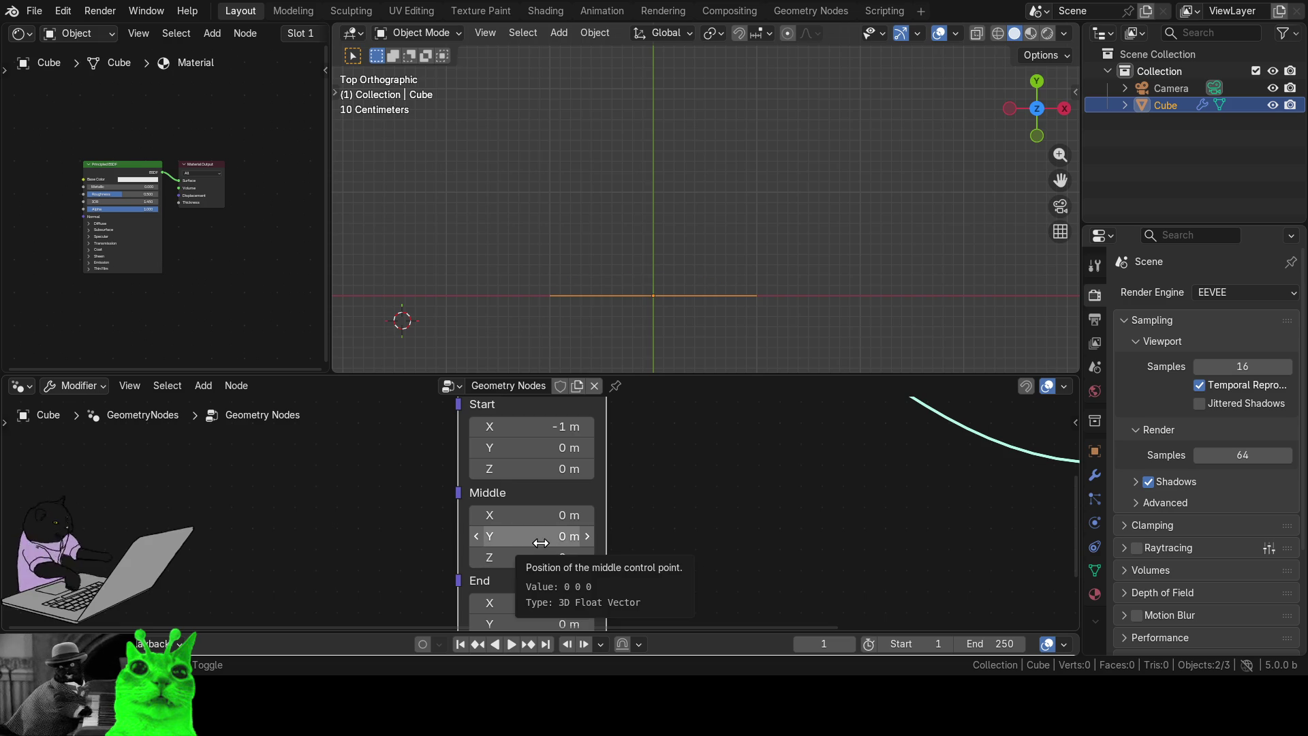
pyautogui.moveTo(540, 542); pyautogui.dragTo(588, 543)
pyautogui.click(540, 542)
pyautogui.write('1')
pyautogui.press('Return')
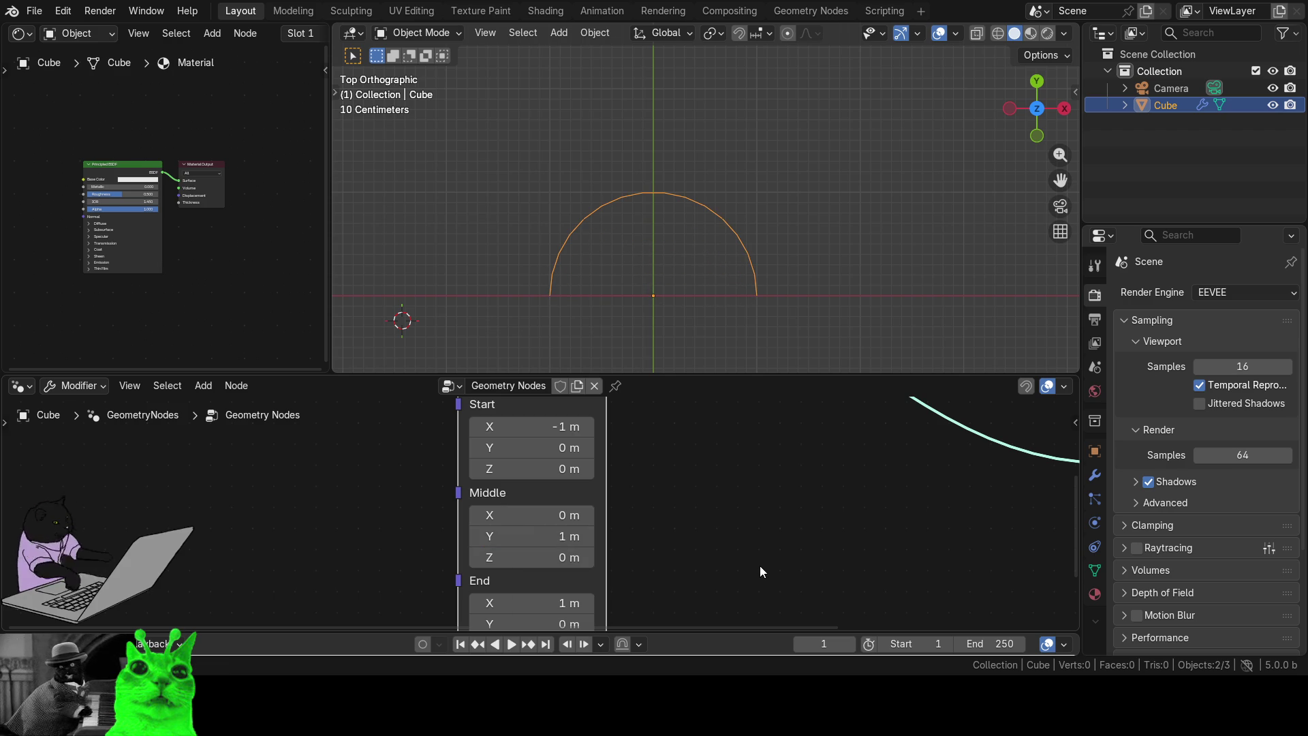
pyautogui.click(538, 536)
pyautogui.write('2')
pyautogui.press('Return')
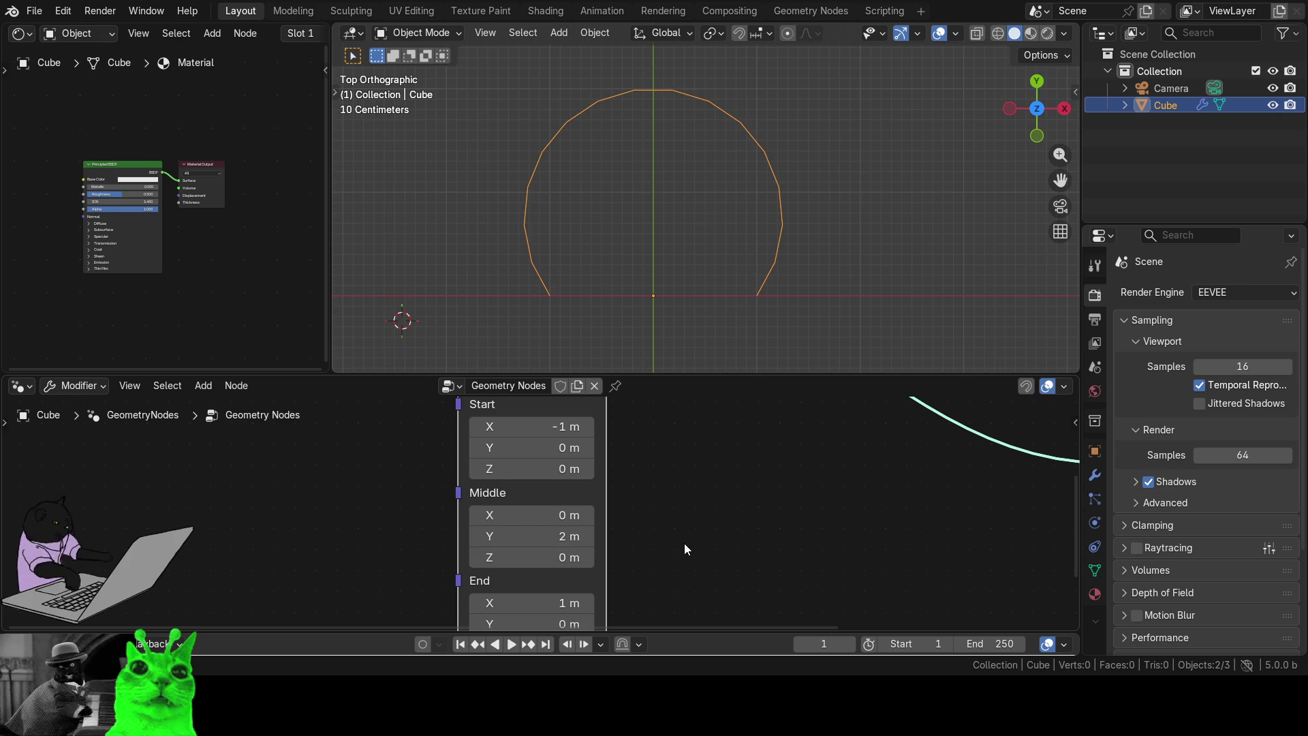
# - Sweep Middle Y downward and enter -1 m for a deep downward bend
pyautogui.moveTo(566, 536)
pyautogui.mouseDown()
pyautogui.moveTo(1294, 536)
pyautogui.moveTo(198, 536)
pyautogui.mouseUp()
pyautogui.click(554, 557)
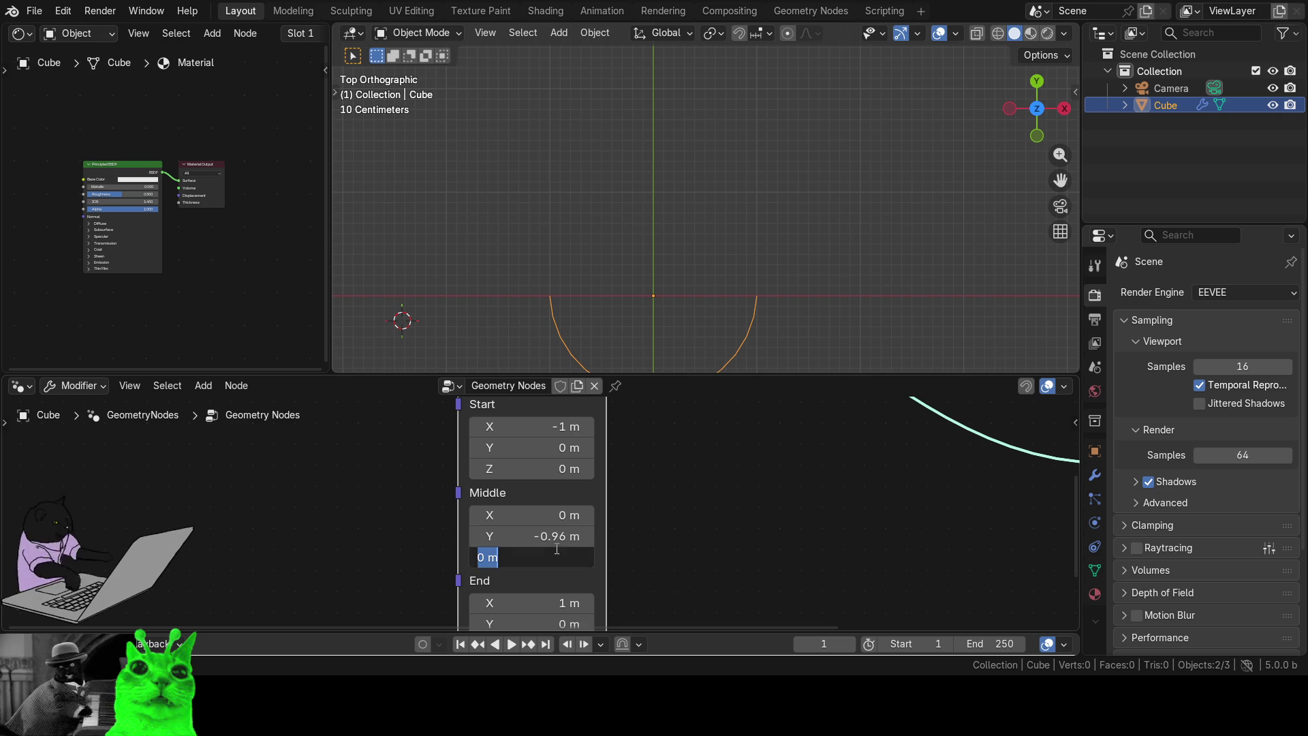
pyautogui.press('Escape')
pyautogui.press('1')
pyautogui.click(537, 538)
pyautogui.write('-1')
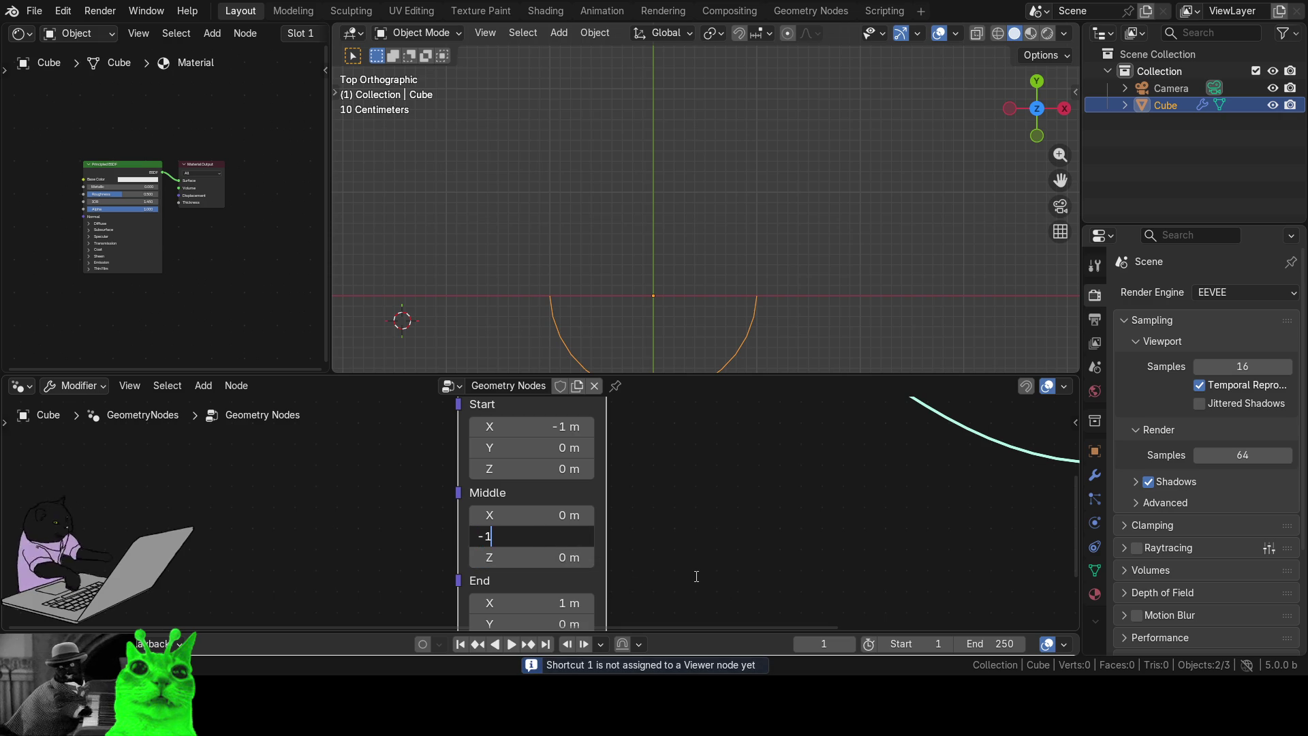
pyautogui.press('Return')
pyautogui.click(554, 542)
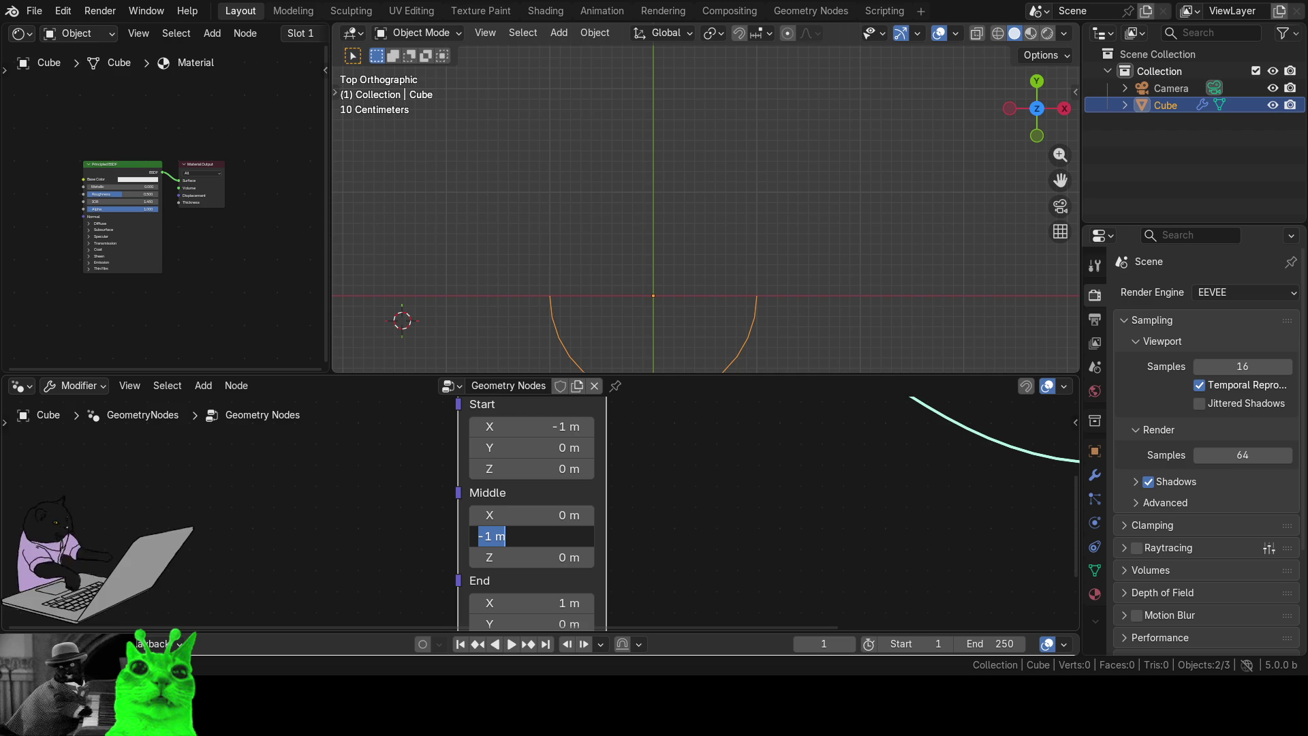
# - Test the Arc node's middle point Y by dragging it upward, then set it to 0
pyautogui.click(731, 553)
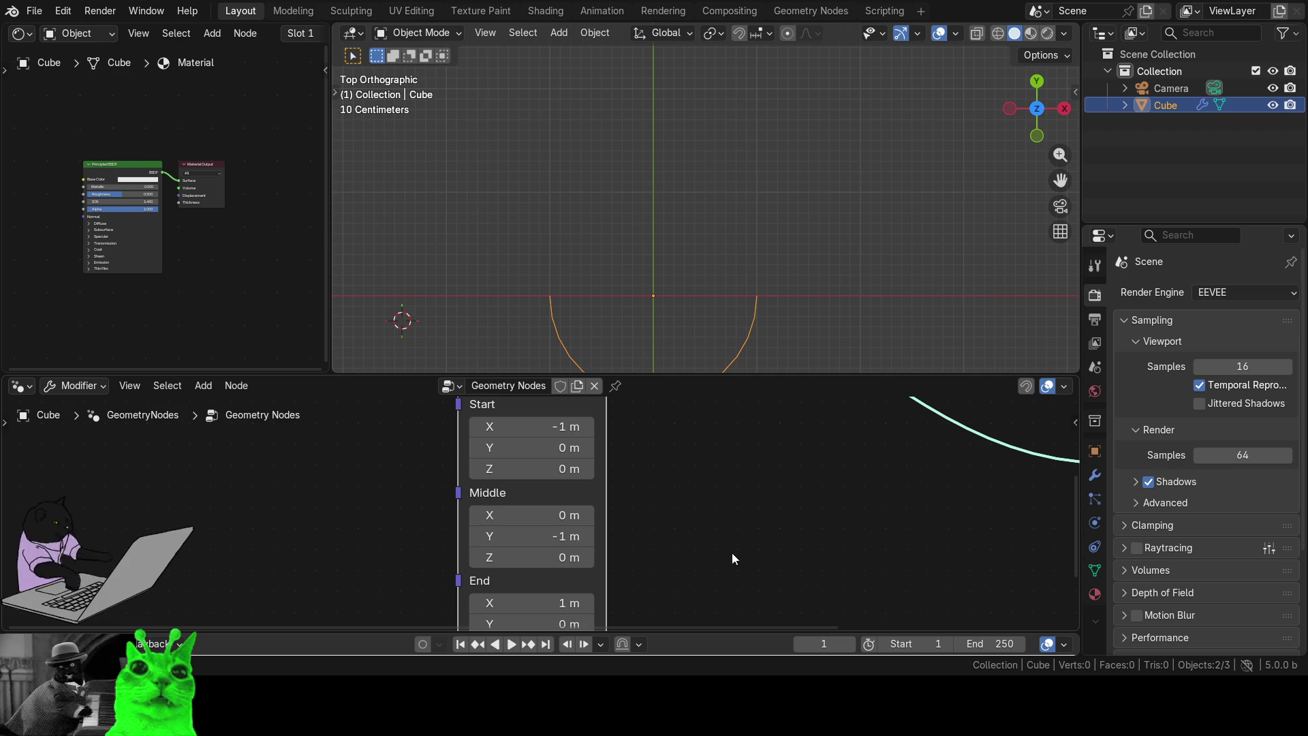
pyautogui.moveTo(538, 536); pyautogui.dragTo(610, 536)
pyautogui.click(531, 536)
pyautogui.write('0')
pyautogui.press('Return')
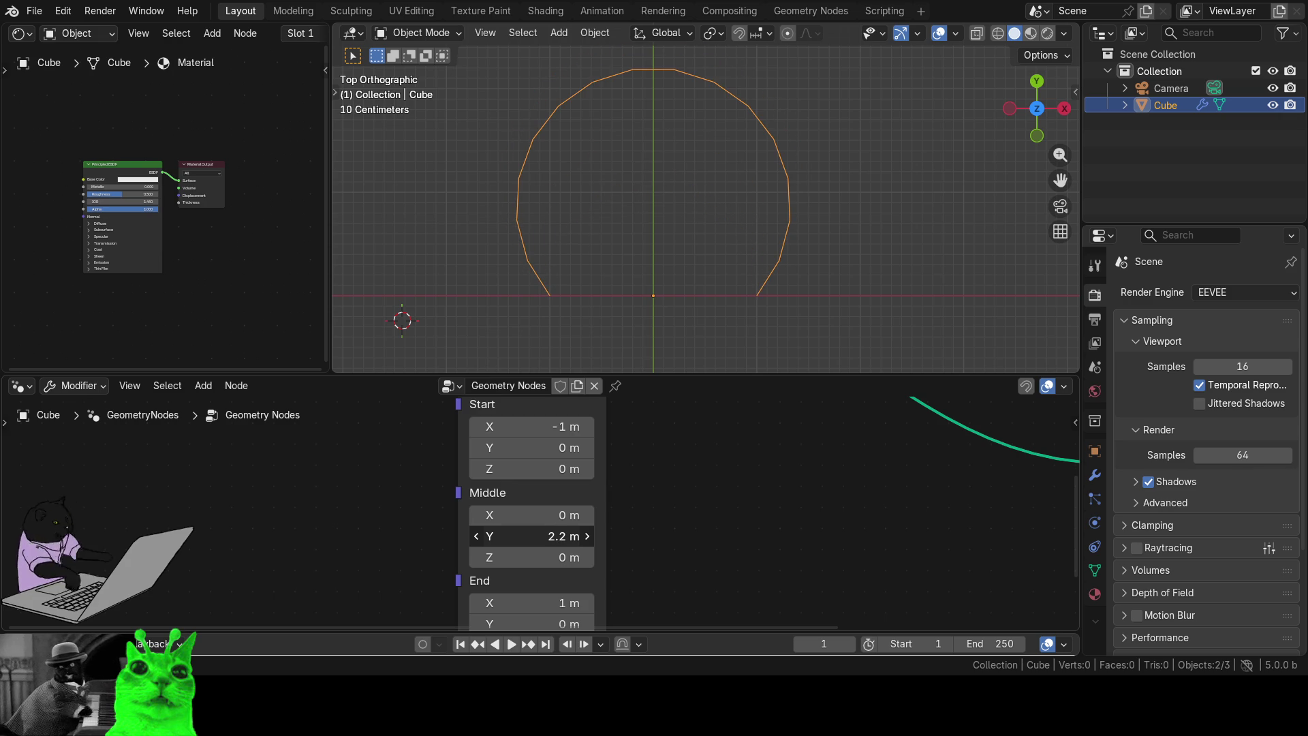
# - Set the Arc's middle point Y to 2 m, swelling the curve into a near-closed arc
pyautogui.click(532, 536)
pyautogui.write('2')
pyautogui.press('Return')
pyautogui.moveTo(585, 456)
pyautogui.mouseDown()
pyautogui.moveTo(647, 610)
pyautogui.moveTo(650, 568)
pyautogui.mouseUp()
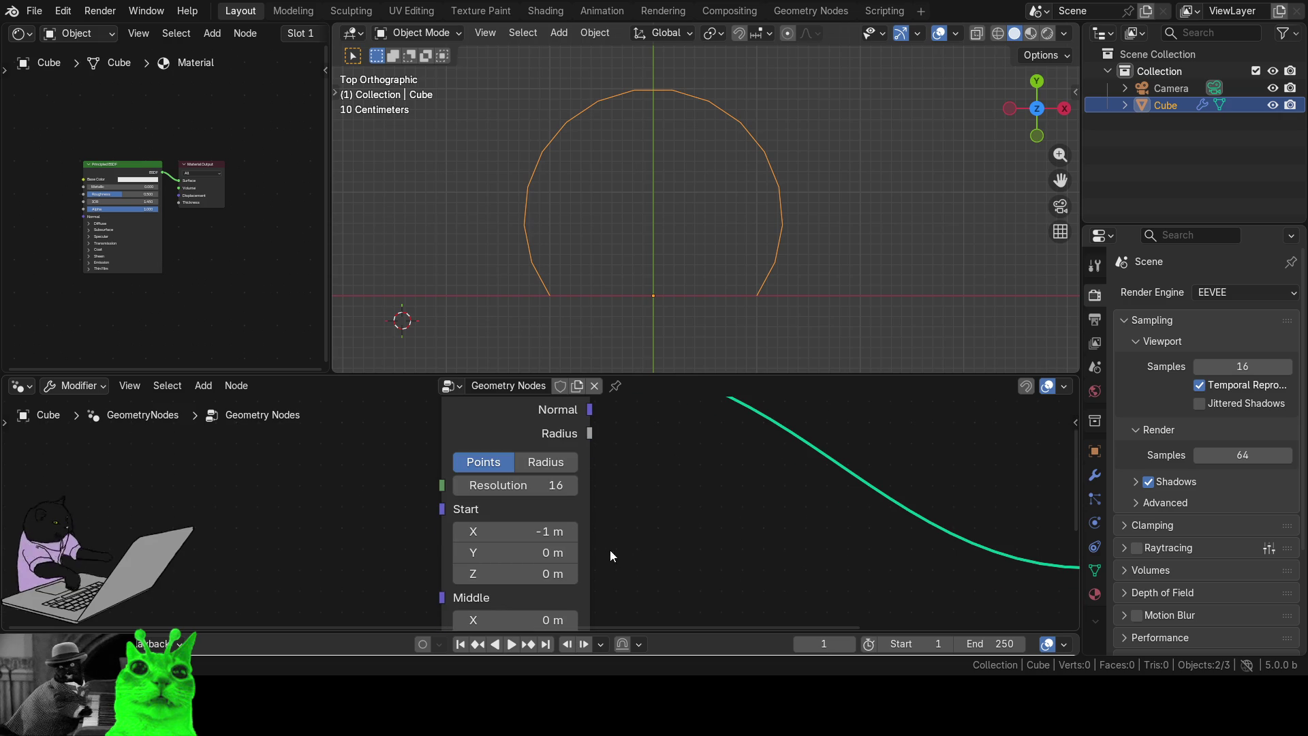
# - Change the Arc node's Resolution from 16 to 27 so the tall arc renders smoothly
pyautogui.moveTo(564, 484)
pyautogui.mouseDown()
pyautogui.moveTo(613, 484)
pyautogui.moveTo(600, 484)
pyautogui.mouseUp()
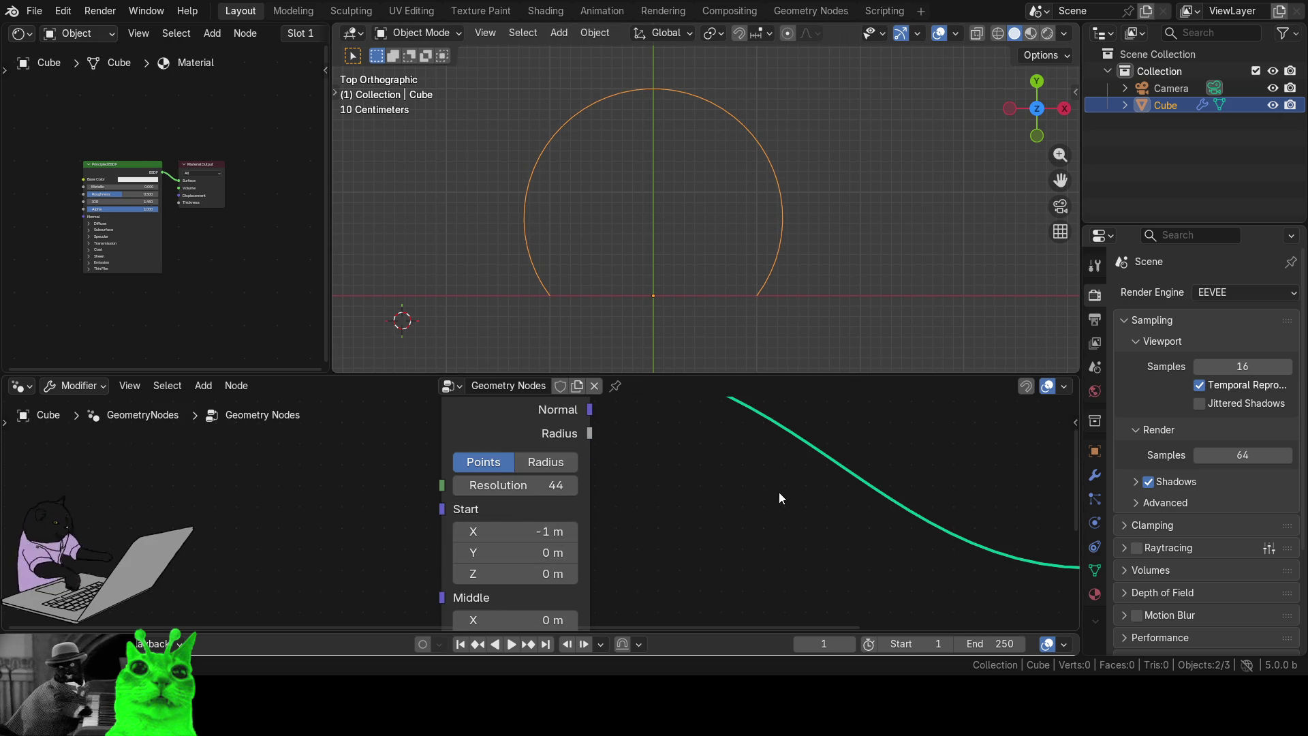
pyautogui.scroll(-2, 766, 521)
pyautogui.moveTo(767, 522)
pyautogui.mouseDown()
pyautogui.moveTo(668, 571)
pyautogui.moveTo(684, 560)
pyautogui.moveTo(634, 487)
pyautogui.moveTo(563, 446)
pyautogui.moveTo(788, 622)
pyautogui.moveTo(738, 476)
pyautogui.moveTo(607, 496)
pyautogui.mouseUp()
pyautogui.scroll(2, 676, 531)
pyautogui.scroll(2, 691, 471)
pyautogui.moveTo(691, 476); pyautogui.dragTo(623, 582)
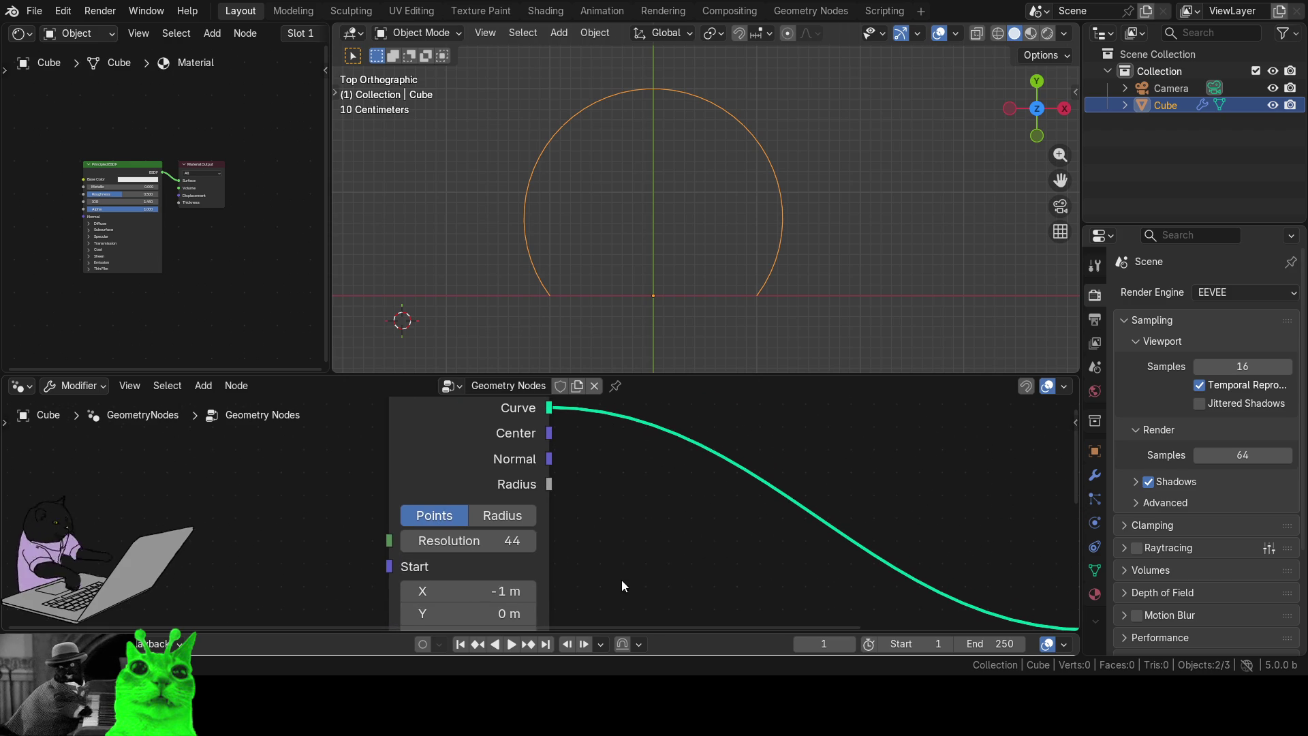
pyautogui.moveTo(477, 540)
pyautogui.mouseDown()
pyautogui.moveTo(363, 540)
pyautogui.moveTo(510, 540)
pyautogui.moveTo(498, 540)
pyautogui.mouseUp()
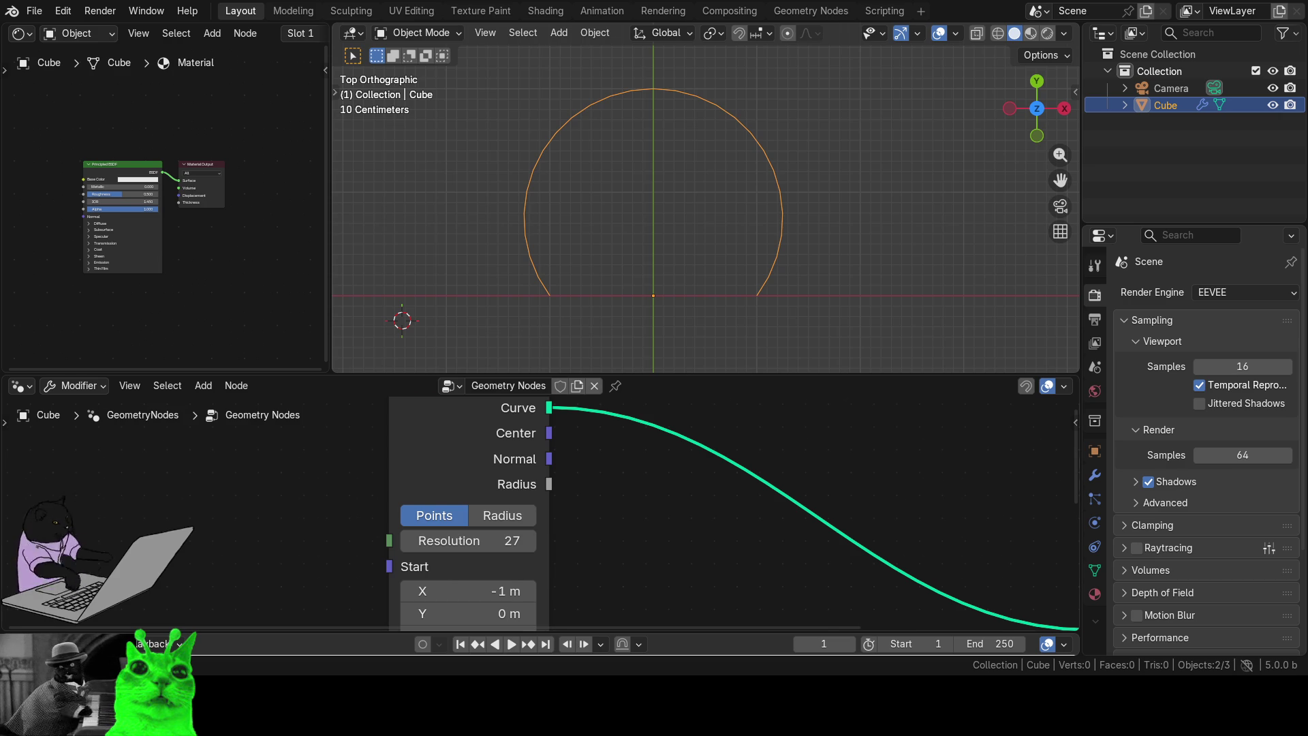
# - Zoom in and out on the Geometry Nodes editor to inspect the arc setup
pyautogui.scroll(-1, 619, 532)
pyautogui.scroll(2, 619, 533)
pyautogui.scroll(-2, 618, 532)
pyautogui.scroll(1, 619, 532)
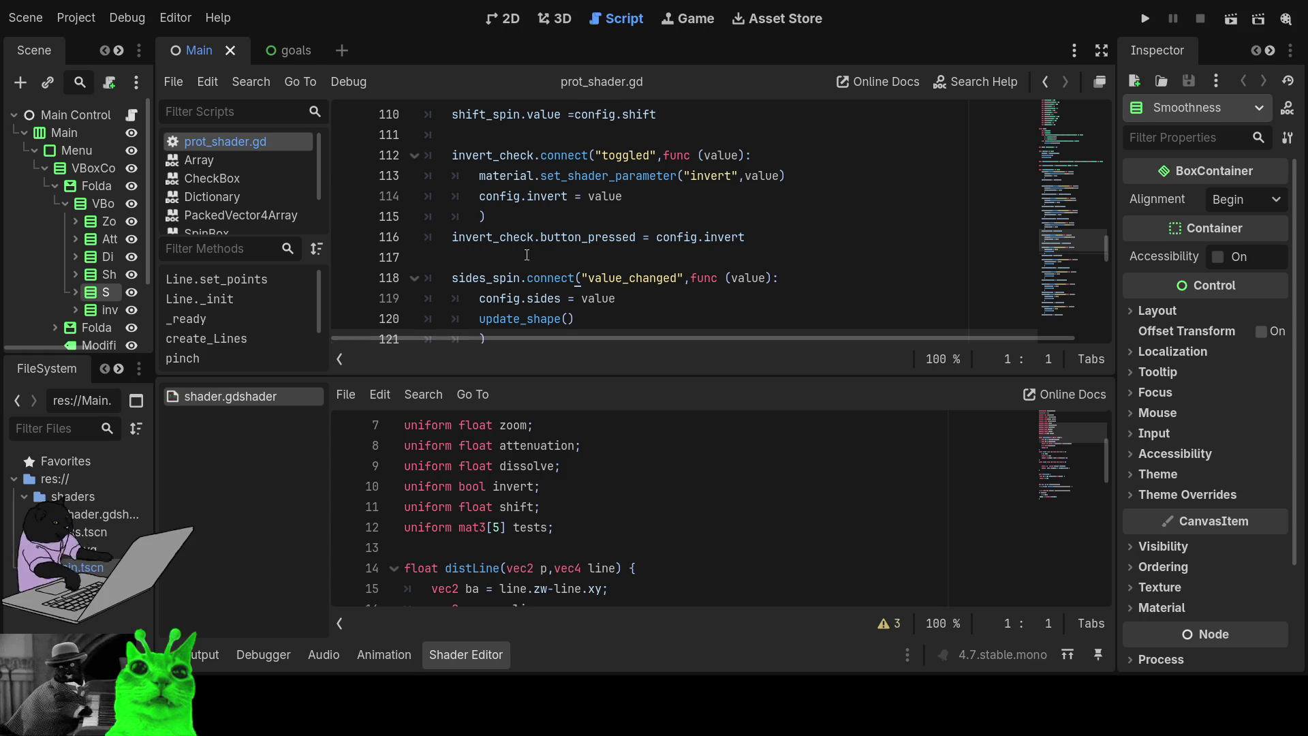
# - Change the tests uniform on line 12 to mat3[512] and save the shader
pyautogui.click(503, 527)
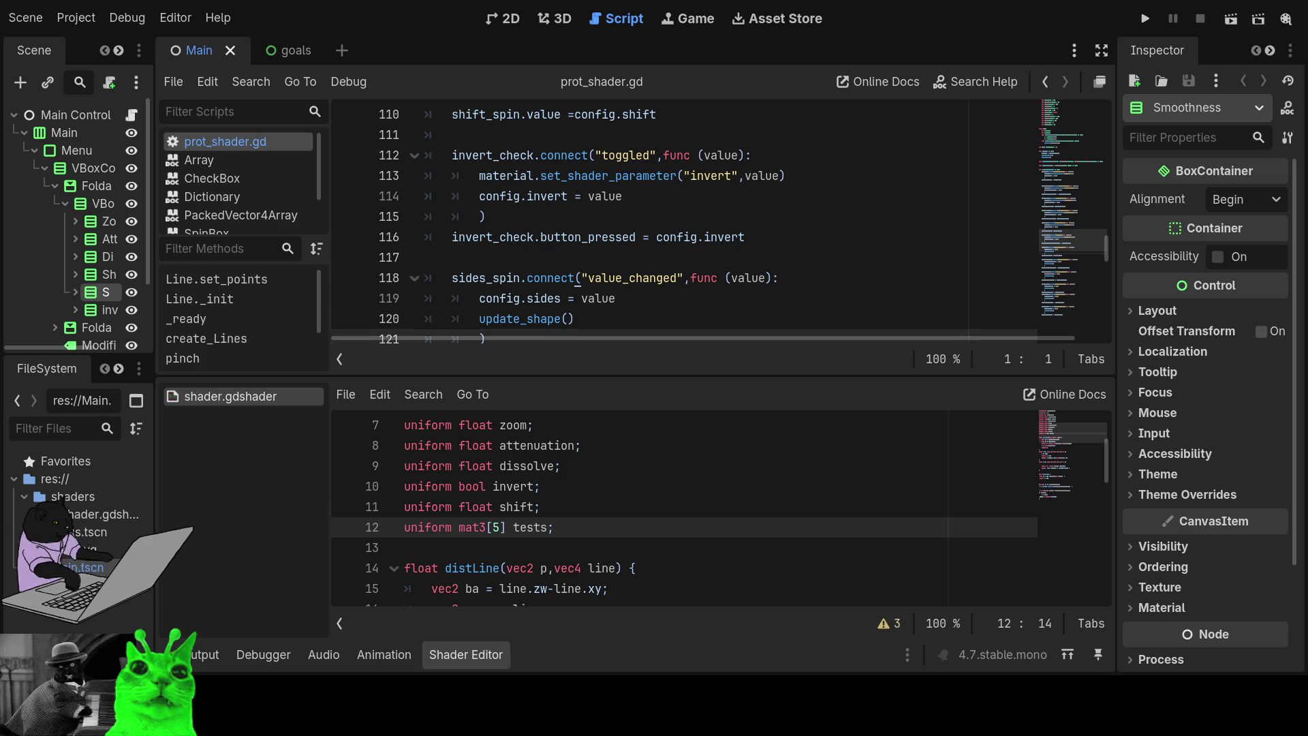
pyautogui.write('512')
pyautogui.hotkey('ctrl', 's')
# - Run the project to preview the shader
pyautogui.click(501, 467)
pyautogui.scroll(-1, 518, 470)
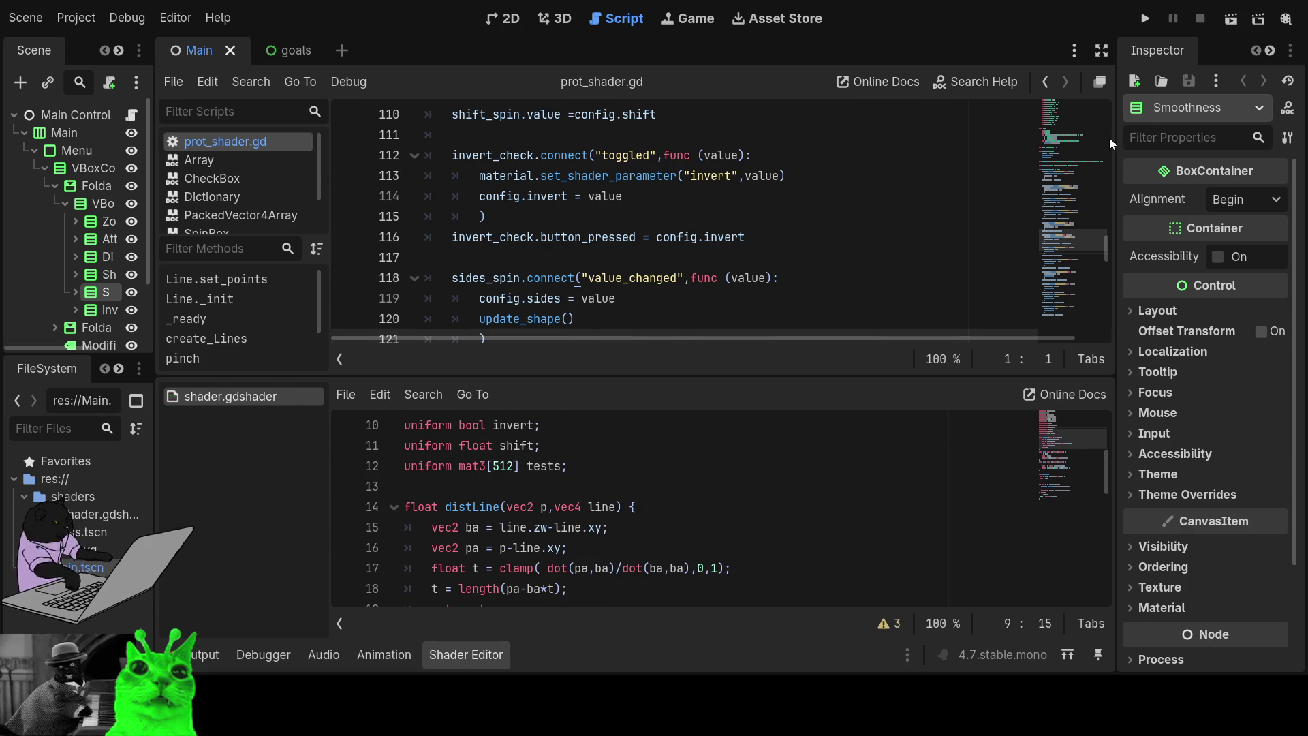
pyautogui.click(1141, 21)
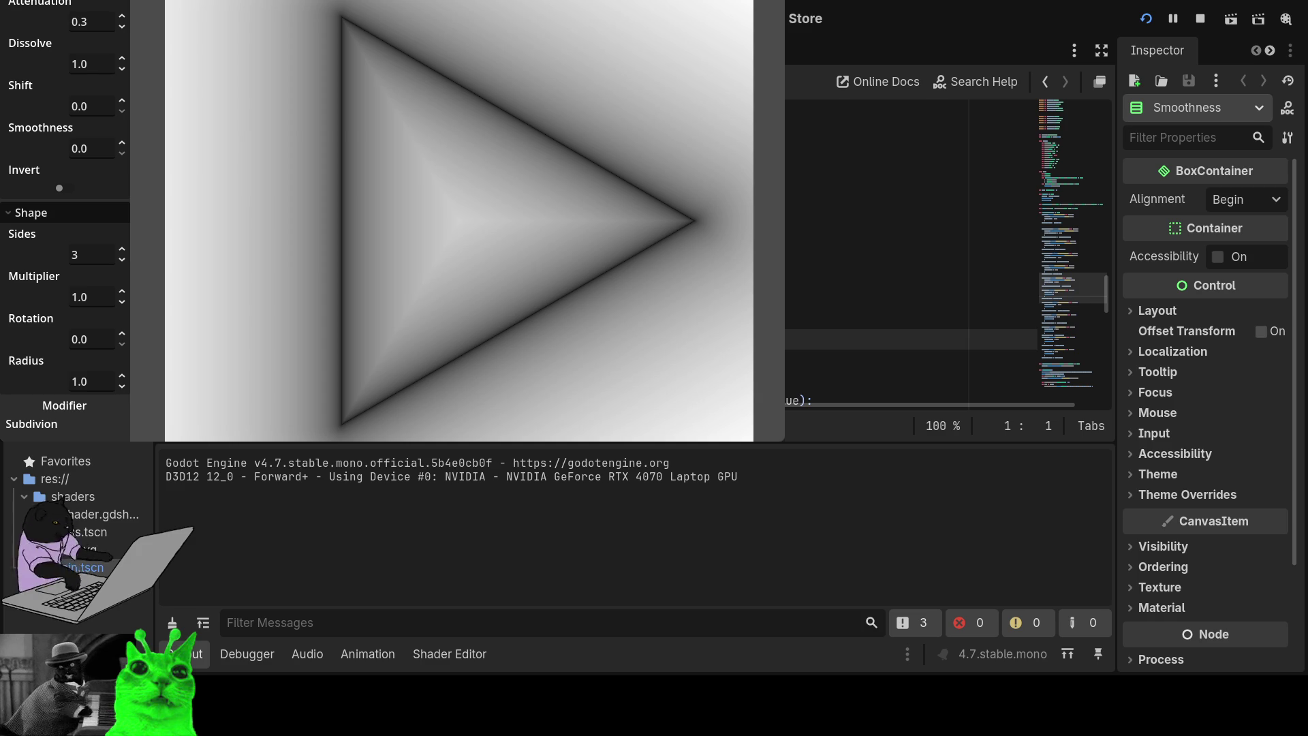
# - Stop the running triangle preview with F8
pyautogui.press('F8')
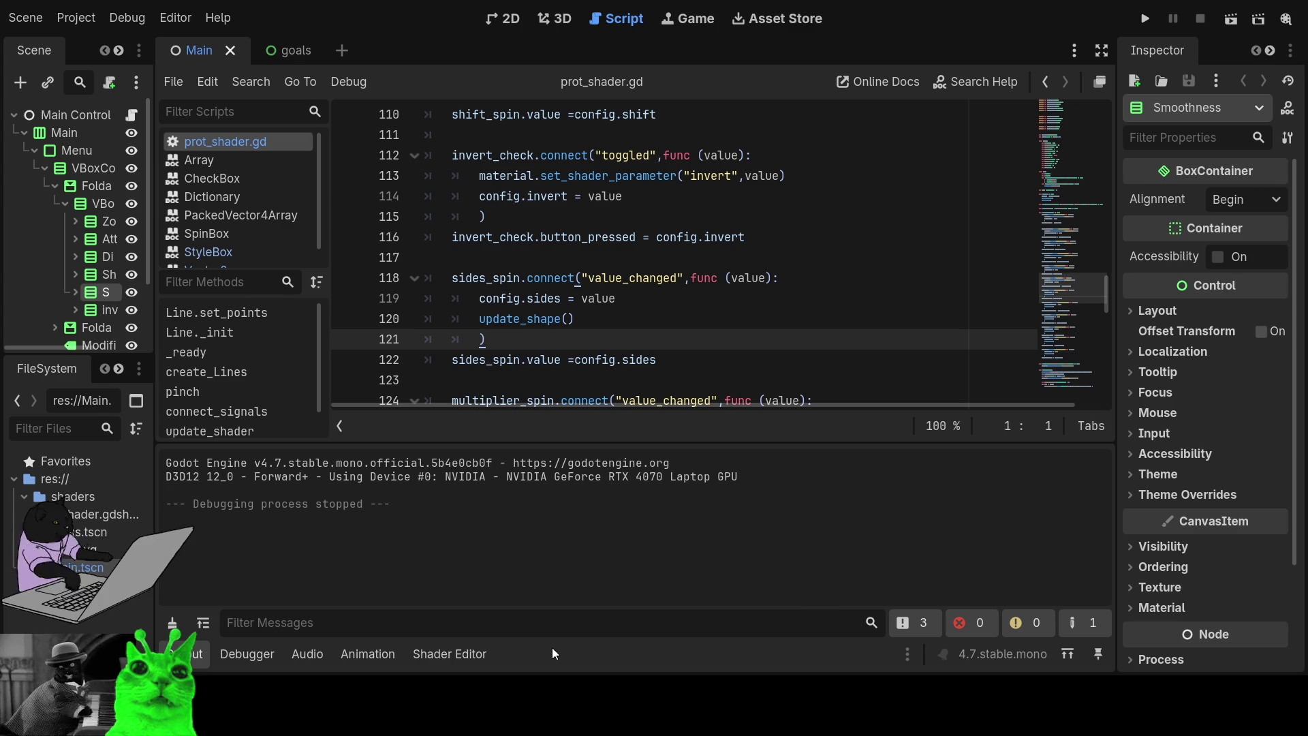
# - Show shader.gdshader in the Shader Editor and scroll through its invert, shift and line-distance code
pyautogui.click(460, 664)
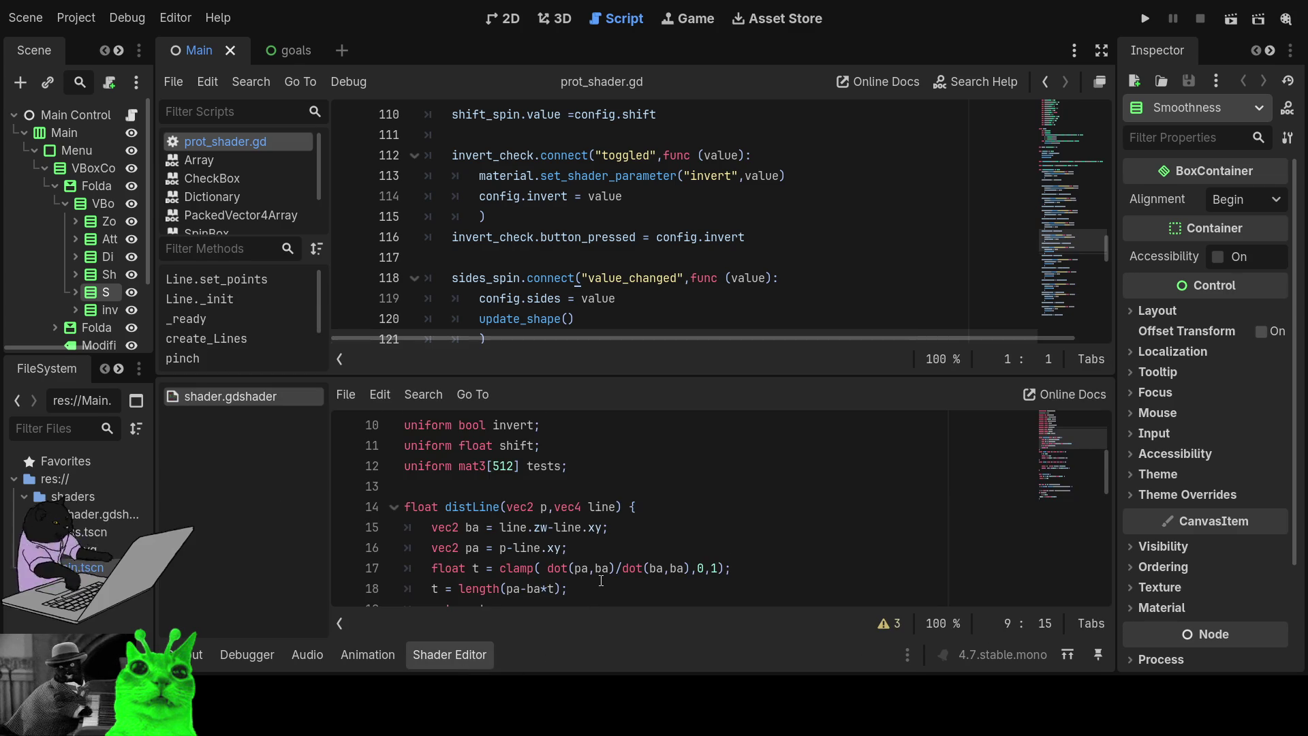
pyautogui.scroll(-7, 601, 581)
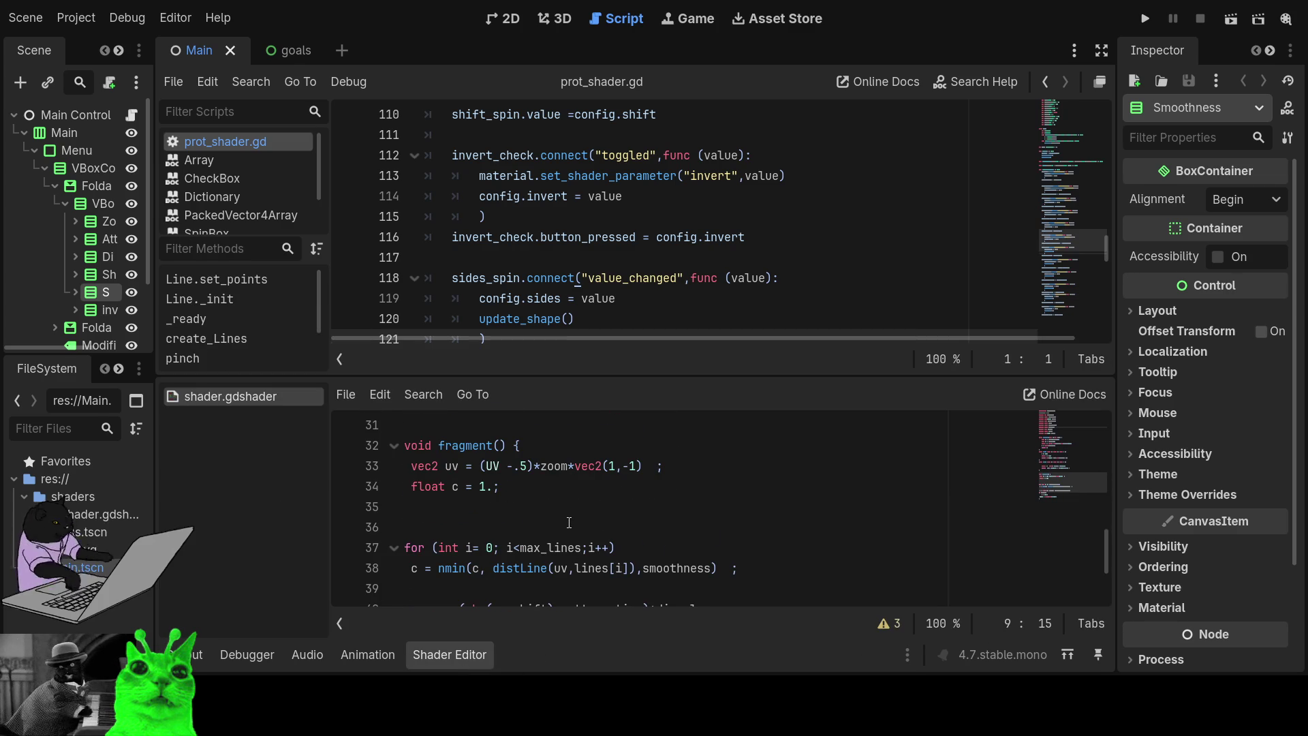
pyautogui.scroll(-2, 569, 523)
pyautogui.click(510, 585)
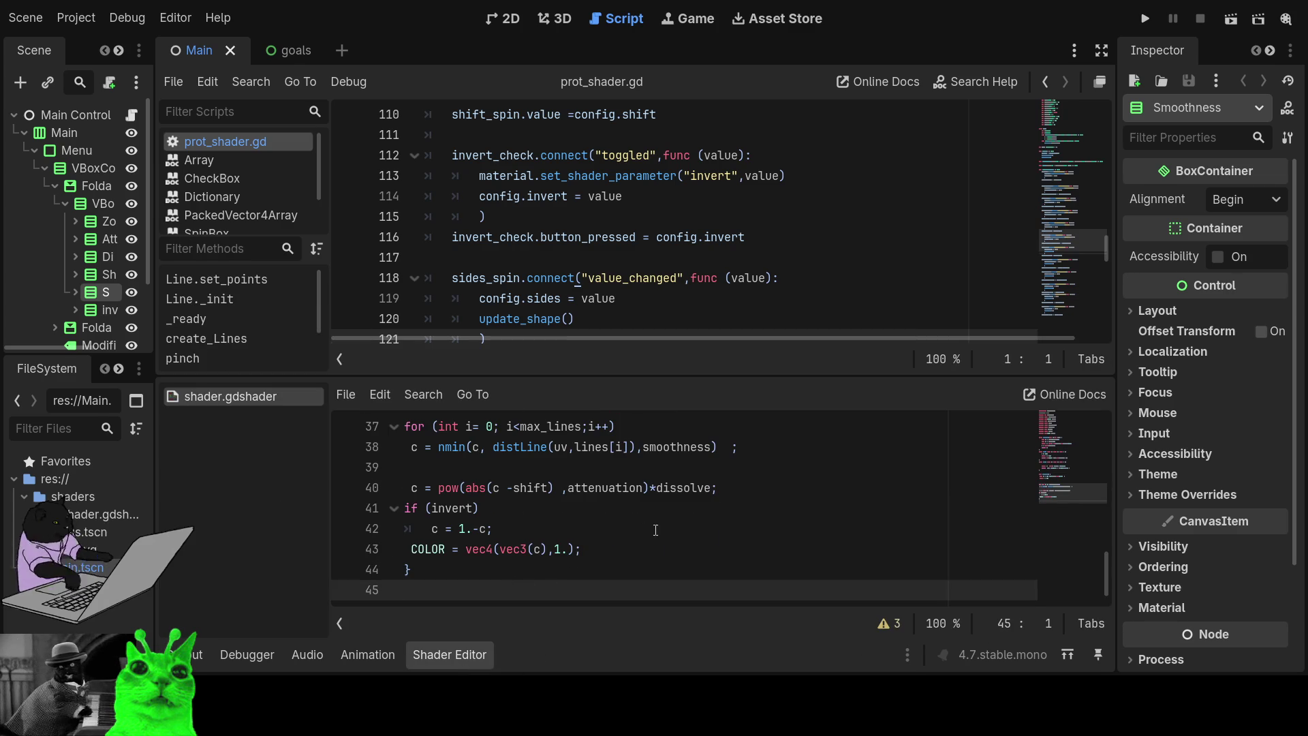
pyautogui.click(685, 552)
pyautogui.click(734, 517)
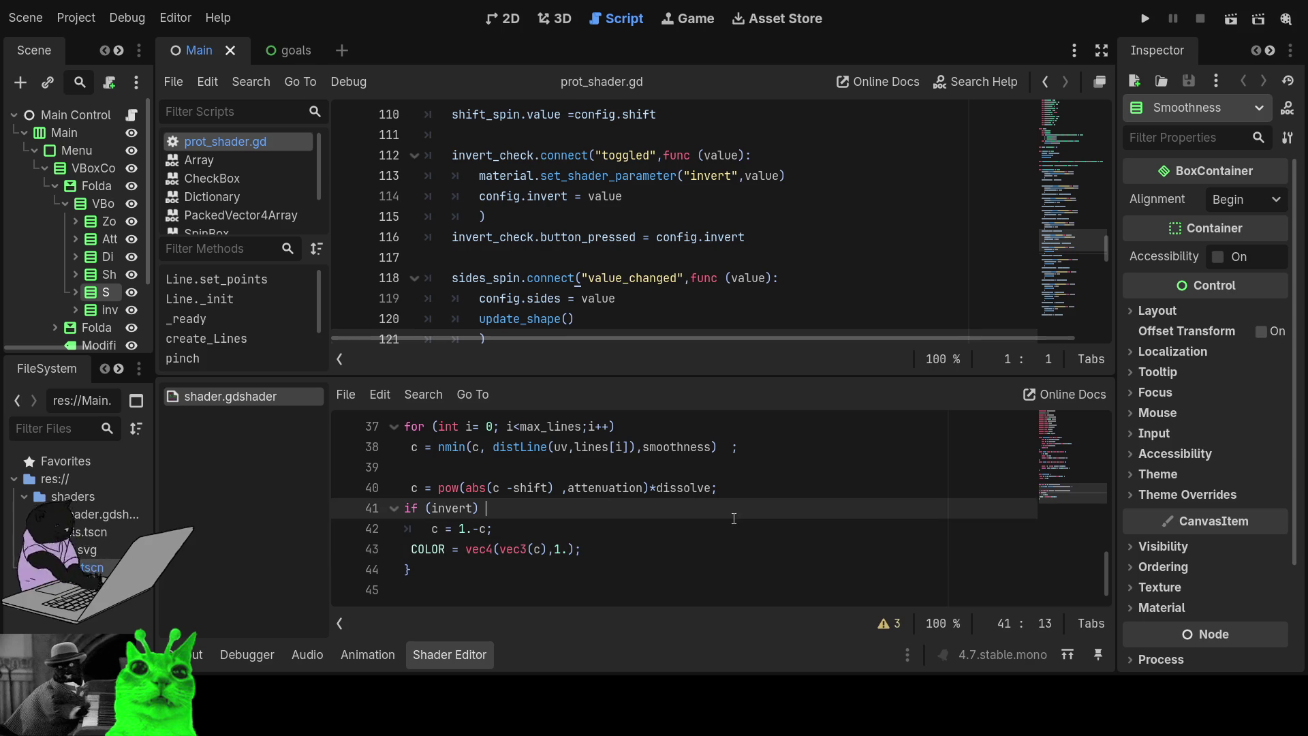
pyautogui.click(809, 460)
pyautogui.scroll(12, 716, 426)
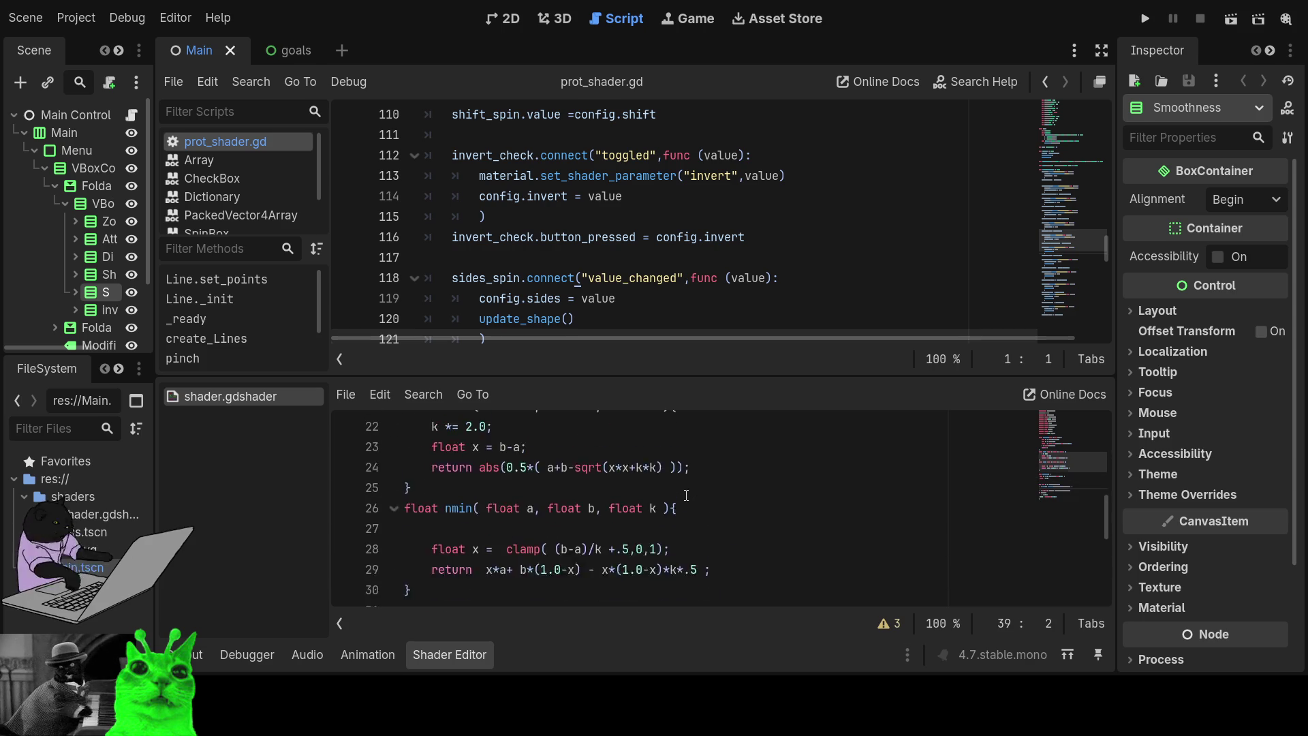
pyautogui.scroll(-4, 686, 495)
pyautogui.scroll(2, 686, 495)
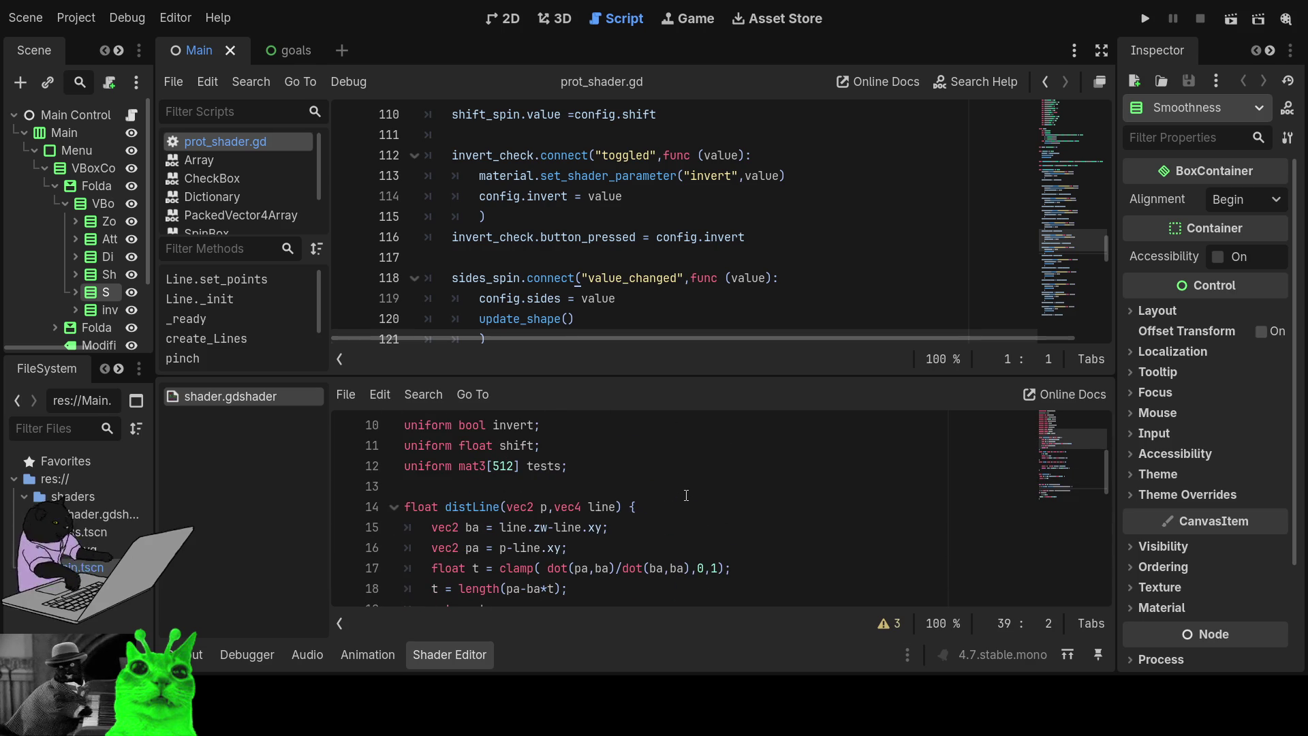
# - Remove the [512] array size so tests becomes a single uniform mat3
pyautogui.doubleClick(506, 465)
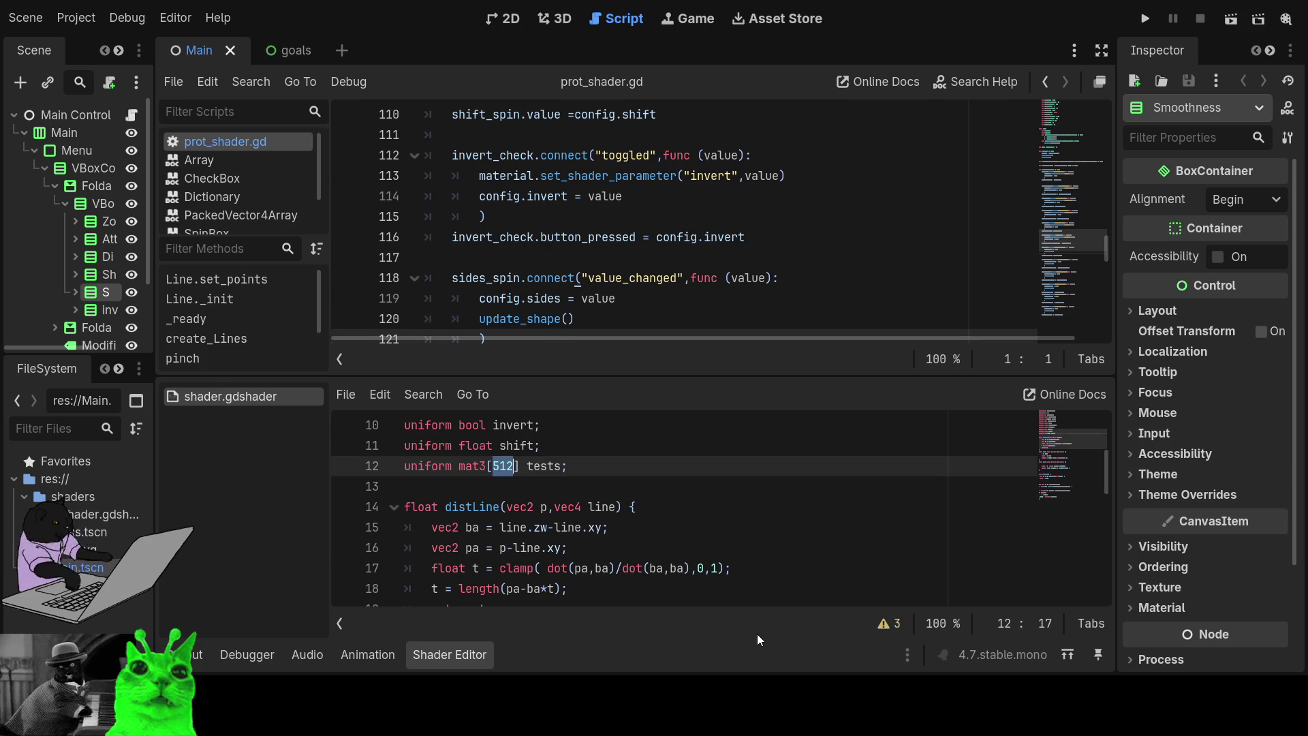
pyautogui.press('BackSpace')
pyautogui.press('BackSpace')
pyautogui.press('Down')
pyautogui.press('Down')
pyautogui.press('Down')
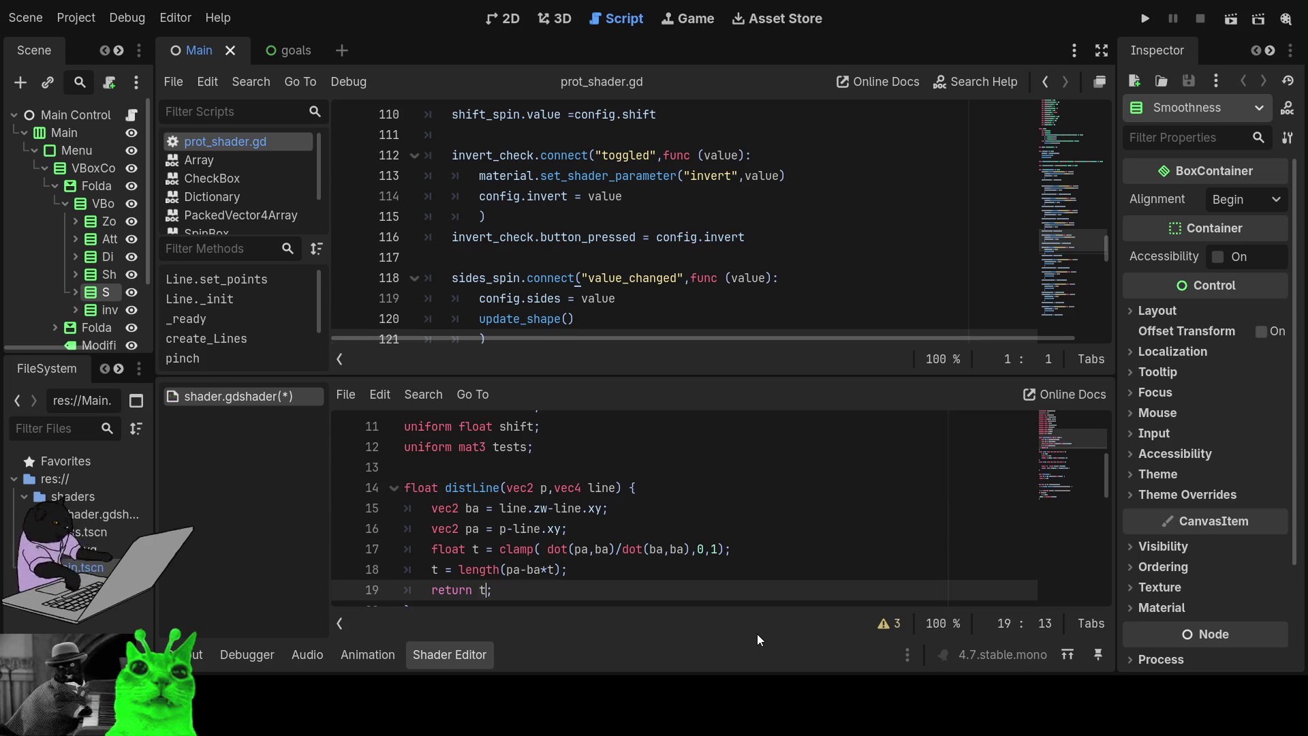
pyautogui.press('Up')
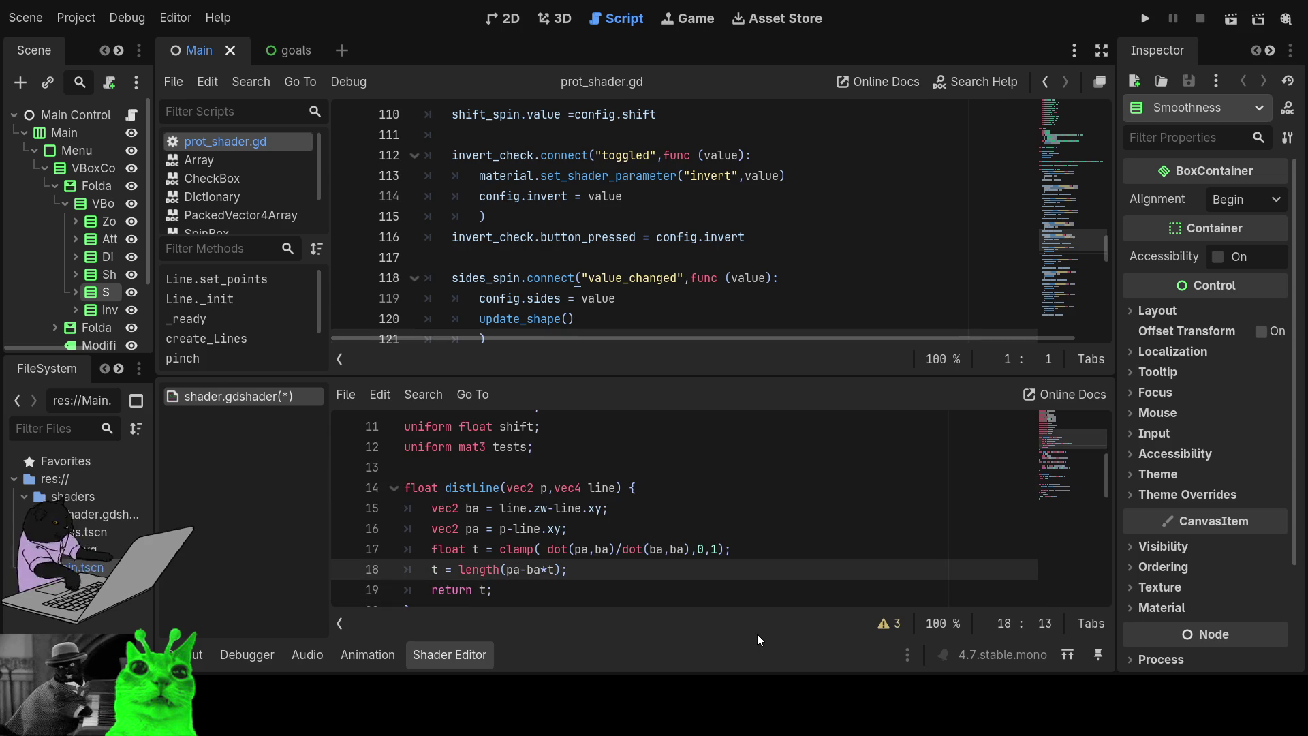
pyautogui.press('Down')
pyautogui.press('Down')
pyautogui.press('Down')
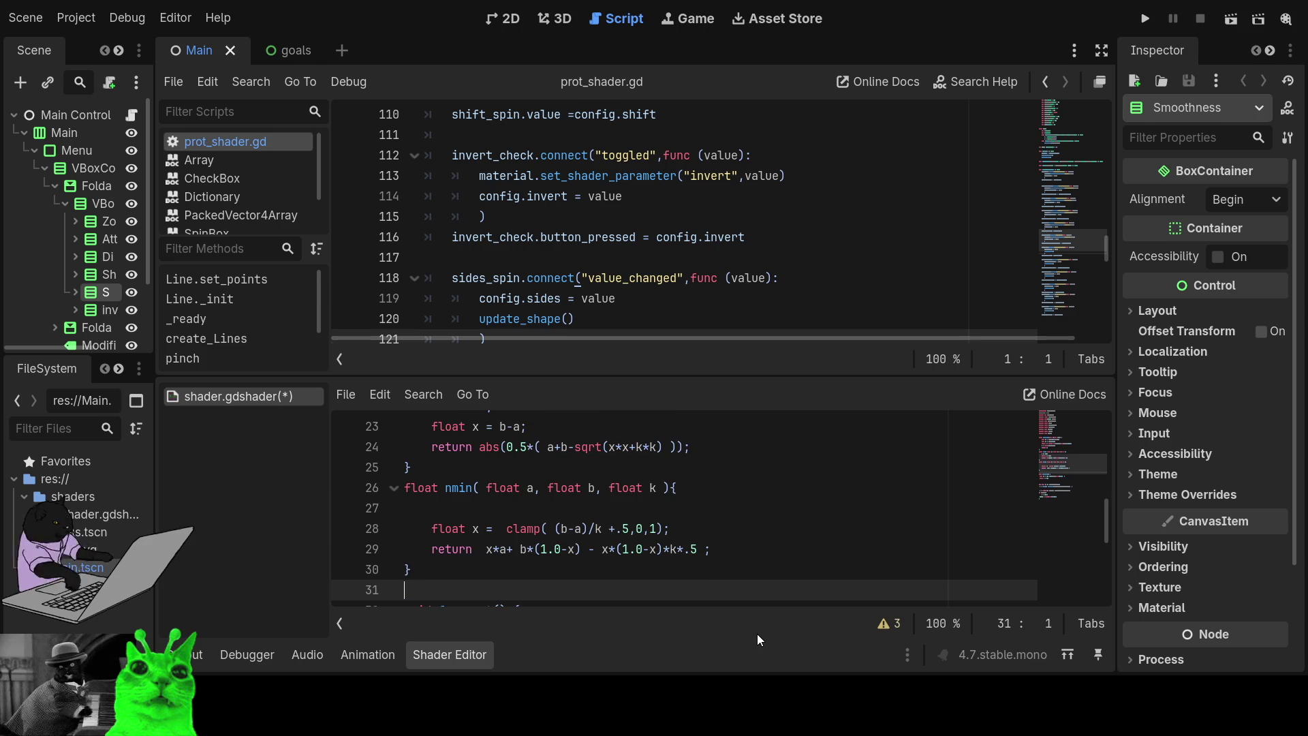
pyautogui.press('Up')
pyautogui.press('Up')
pyautogui.press('Up')
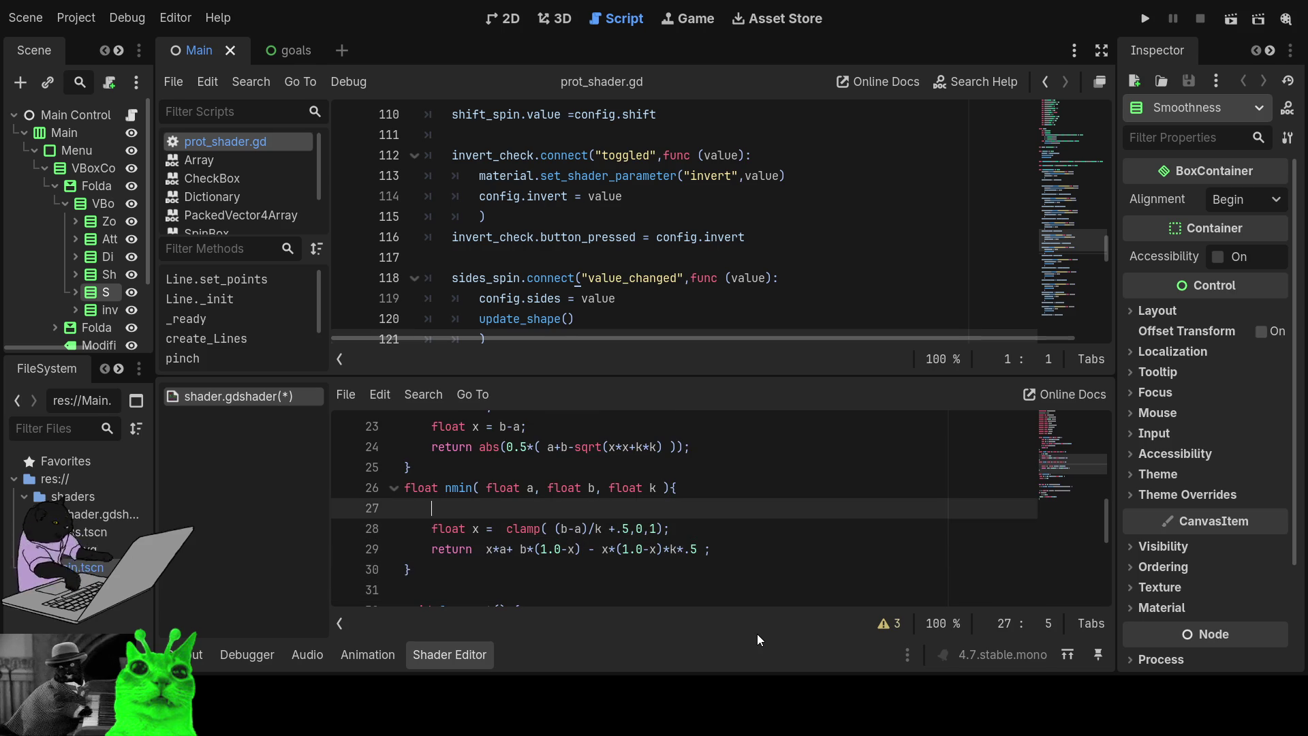
# - Start a tests line at the top of nmin using autocomplete, indexing it as tests[0]
pyautogui.write('test')
pyautogui.press('Return')
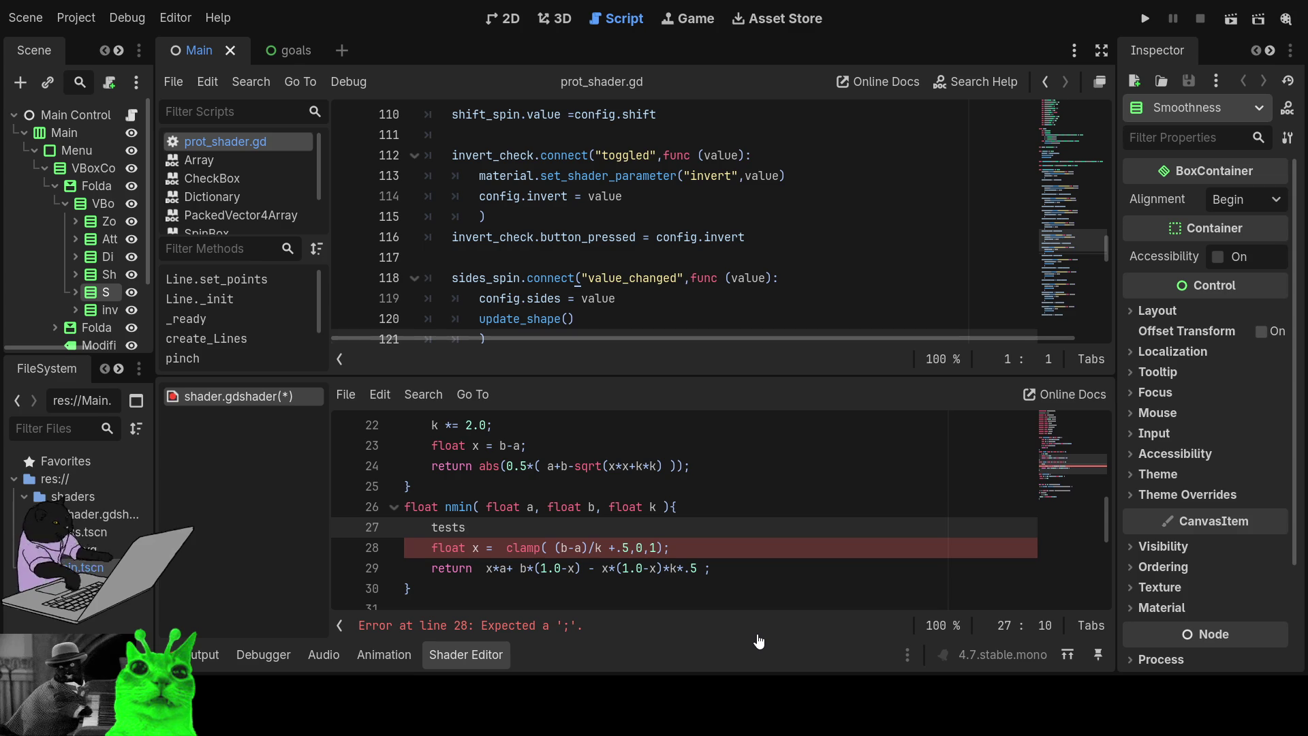
pyautogui.write('.x.x')
pyautogui.write(';')
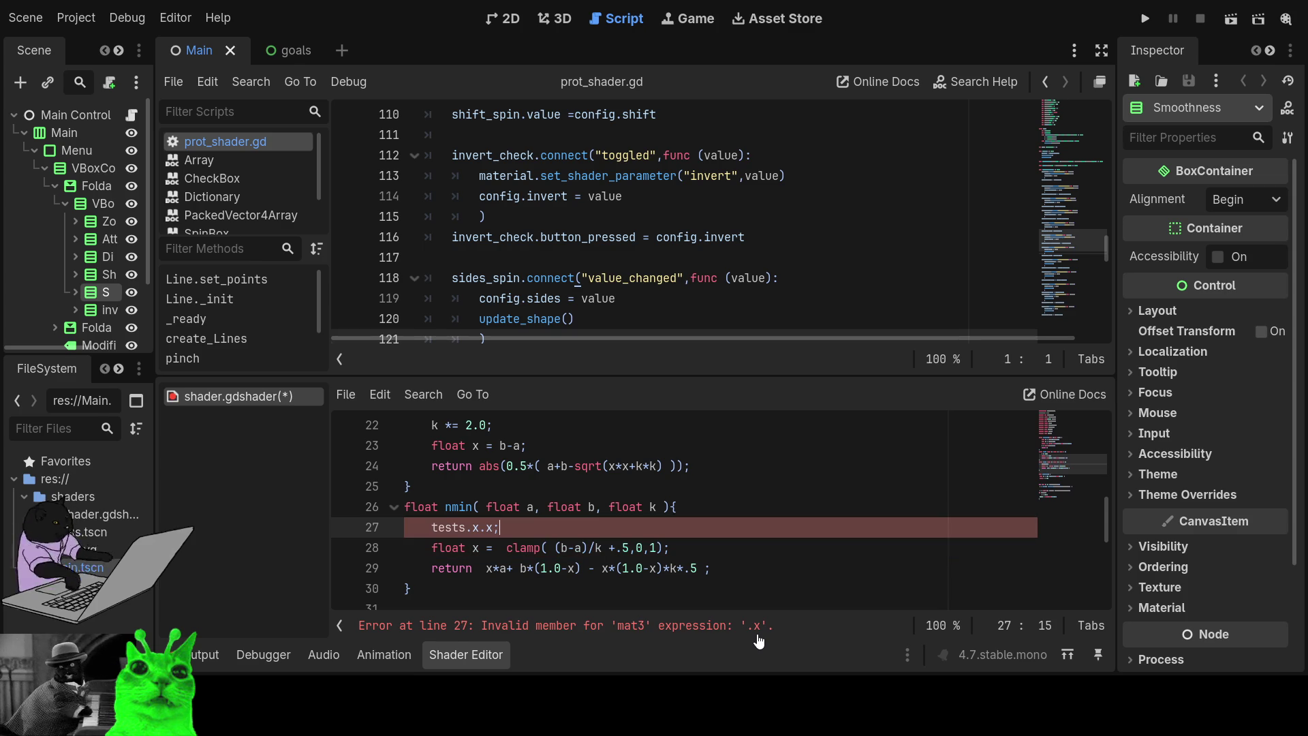
pyautogui.press('Left')
pyautogui.press('Left')
pyautogui.press('Left')
pyautogui.press('BackSpace')
pyautogui.press('BackSpace')
pyautogui.write('[')
pyautogui.press('Left')
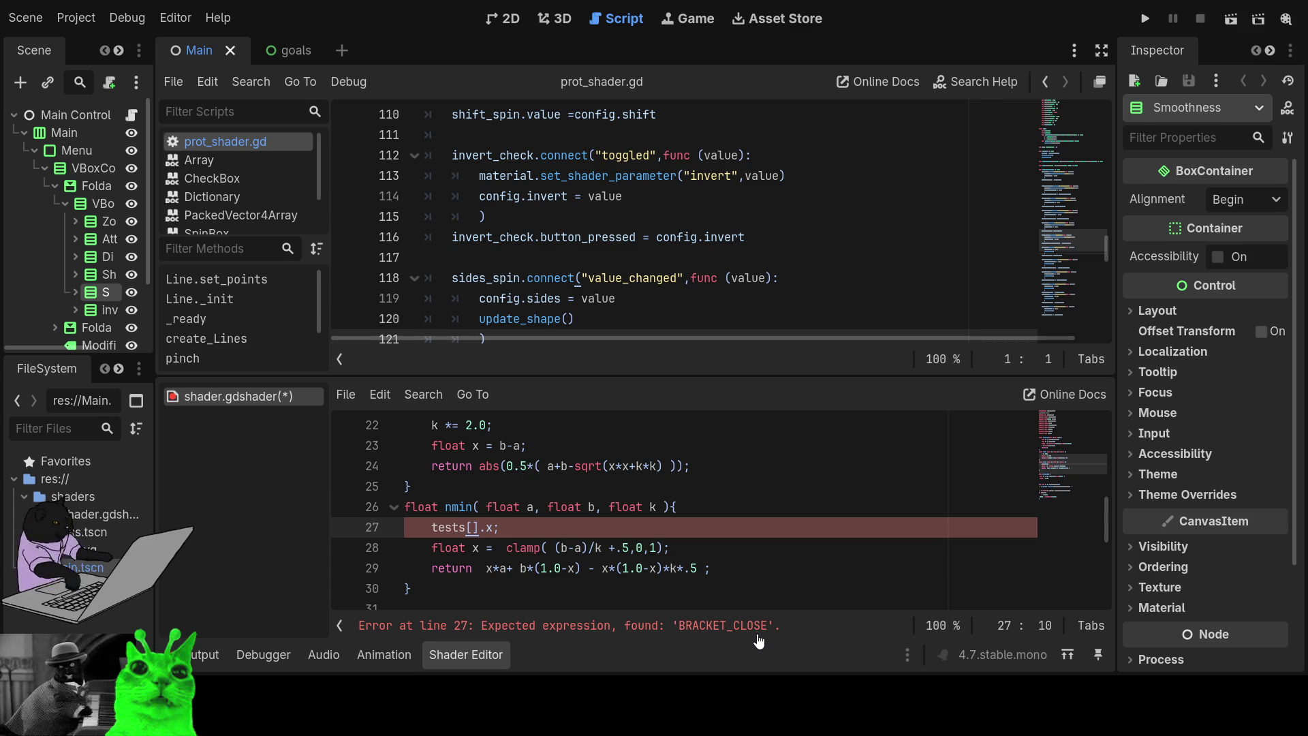
pyautogui.press('Right')
pyautogui.write('0')
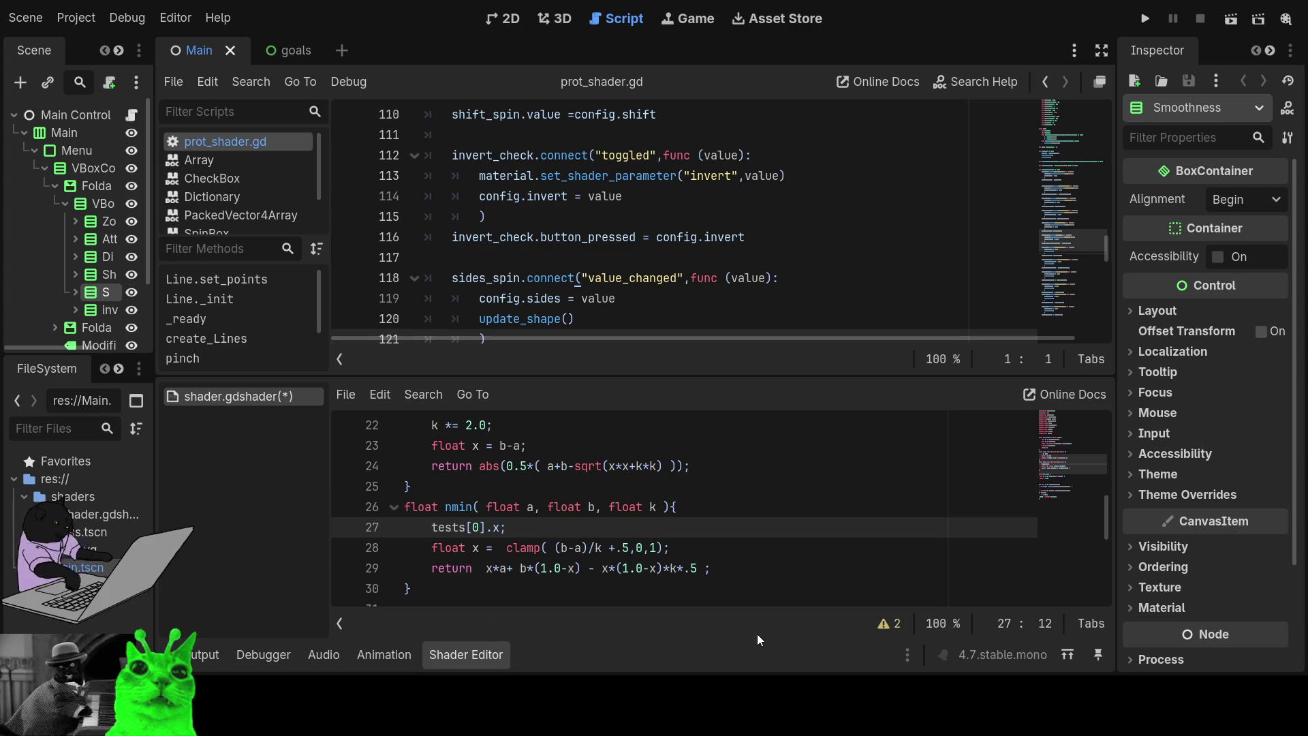
# - Revise the nmin line into 'tests[1].z;'
pyautogui.press('Right')
pyautogui.press('Right')
pyautogui.press('Right')
pyautogui.write('y')
pyautogui.write('z')
pyautogui.press('BackSpace')
pyautogui.write('z')
pyautogui.press('Left')
pyautogui.press('Left')
pyautogui.press('Left')
pyautogui.press('Delete')
pyautogui.write('1')
pyautogui.press('Right')
pyautogui.press('Right')
pyautogui.press('Right')
pyautogui.press('Delete')
pyautogui.scroll(3, 681, 507)
# - Delete the 'uniform mat3 tests;' declaration on line 12
pyautogui.scroll(2, 681, 508)
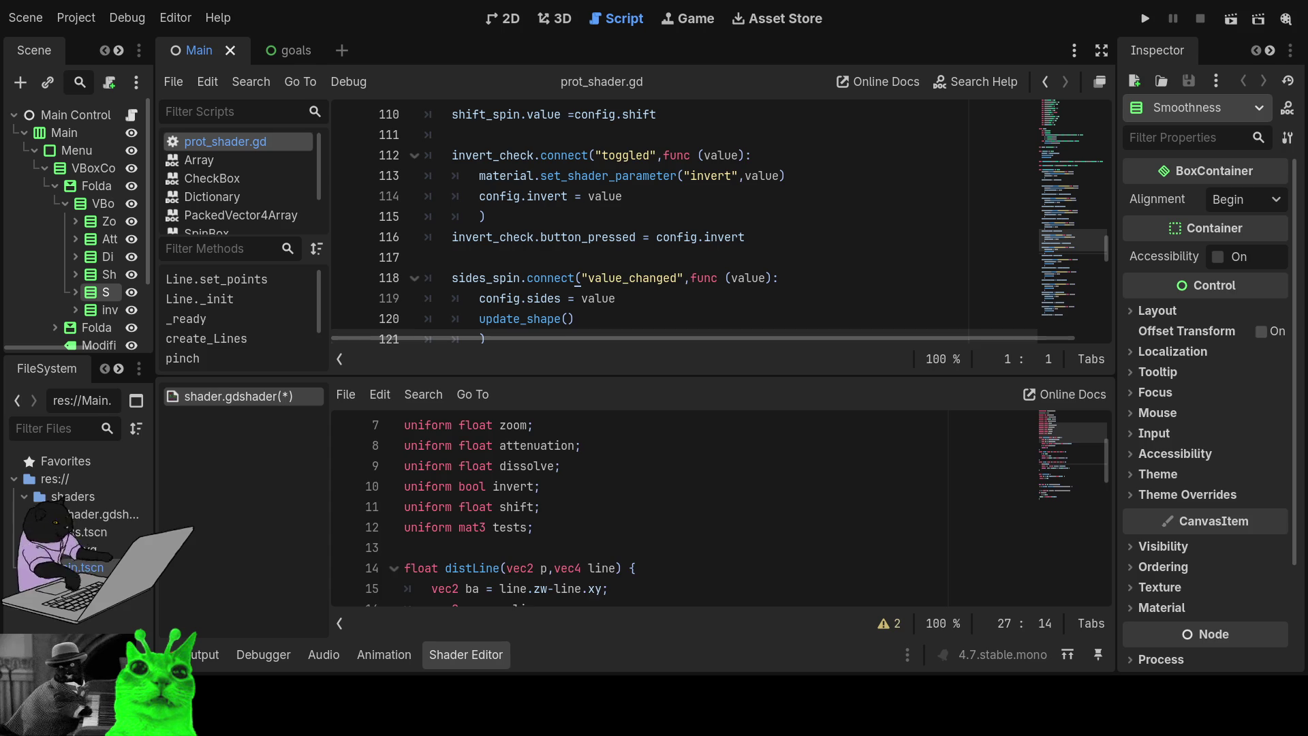
pyautogui.scroll(2, 681, 507)
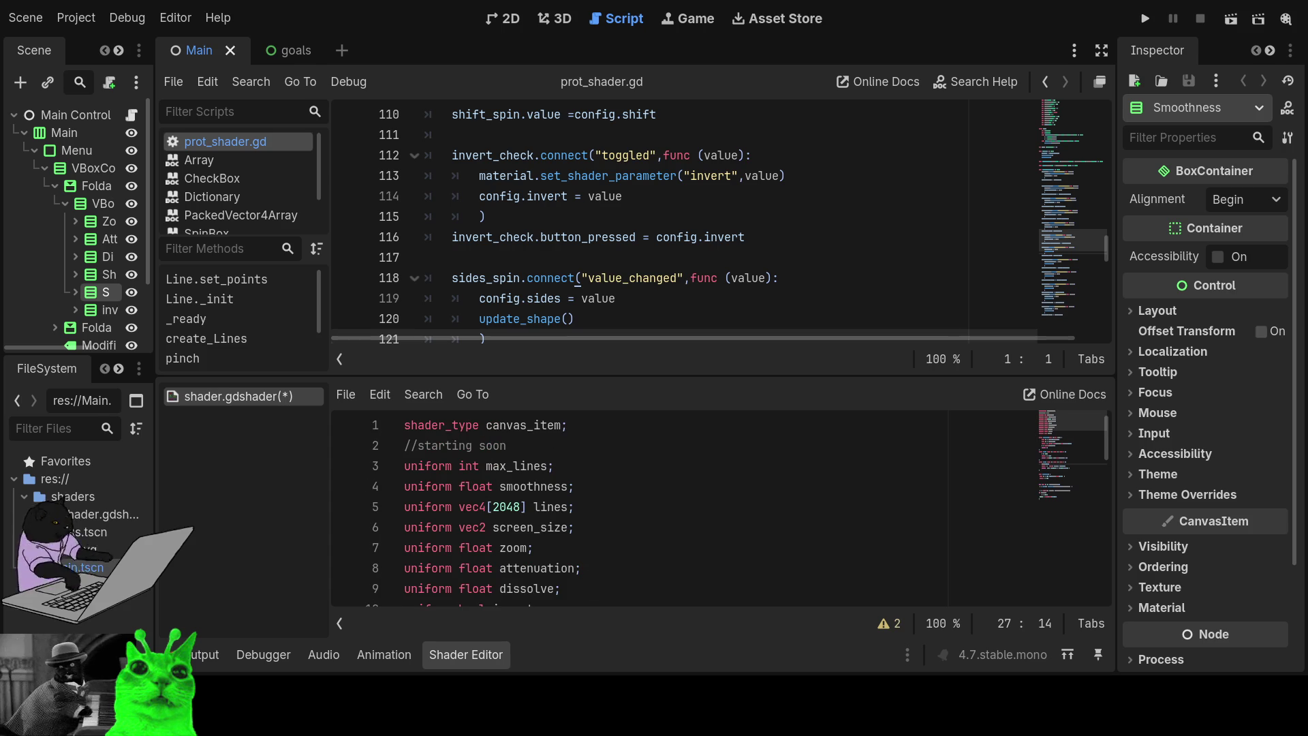
pyautogui.click(547, 466)
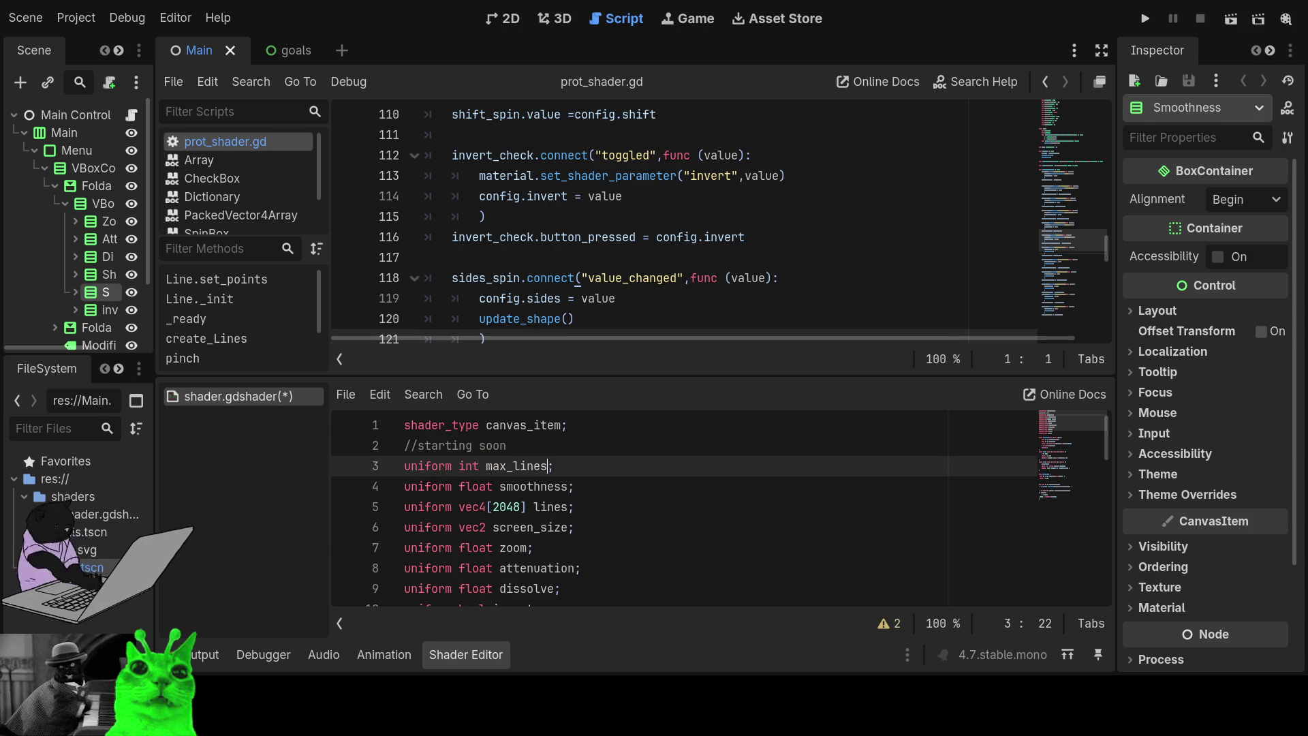
pyautogui.click(562, 444)
pyautogui.scroll(-1, 582, 486)
pyautogui.scroll(-2, 585, 500)
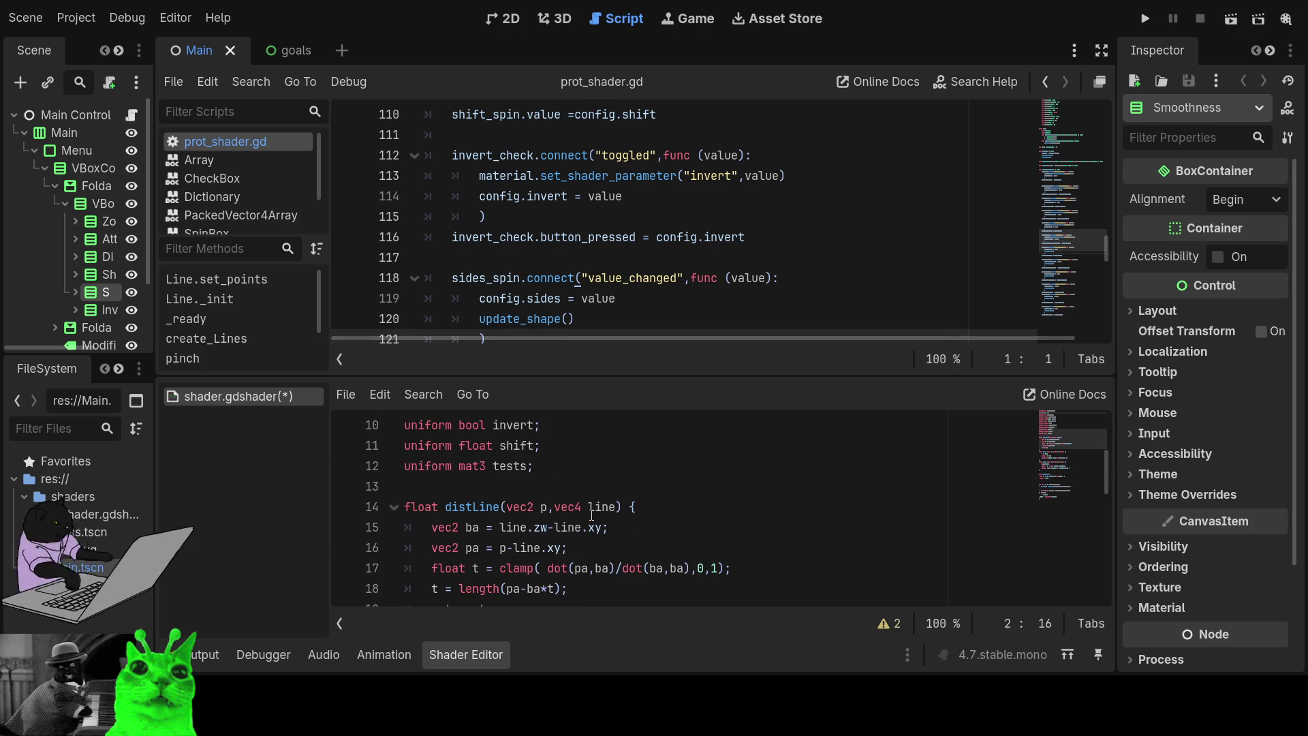
pyautogui.scroll(1, 575, 471)
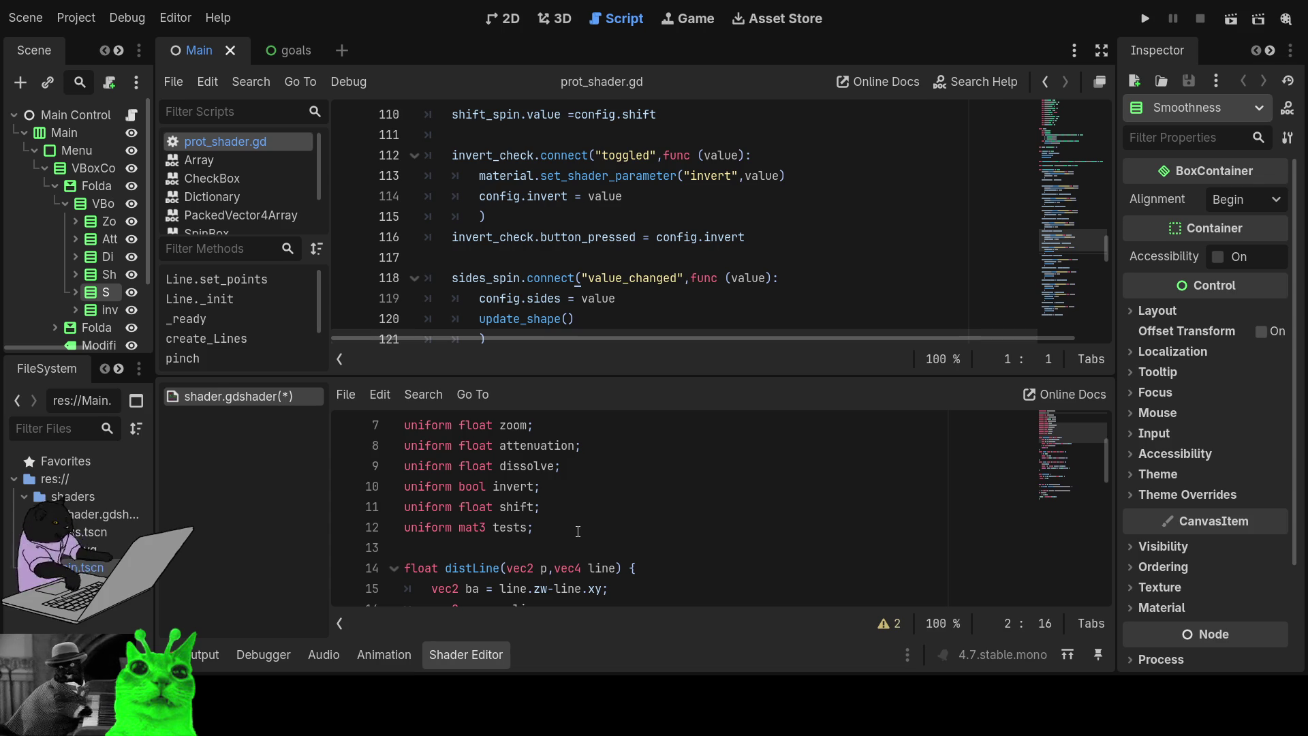
pyautogui.click(577, 530)
pyautogui.hotkey('shift', 'Home')
pyautogui.press('Delete')
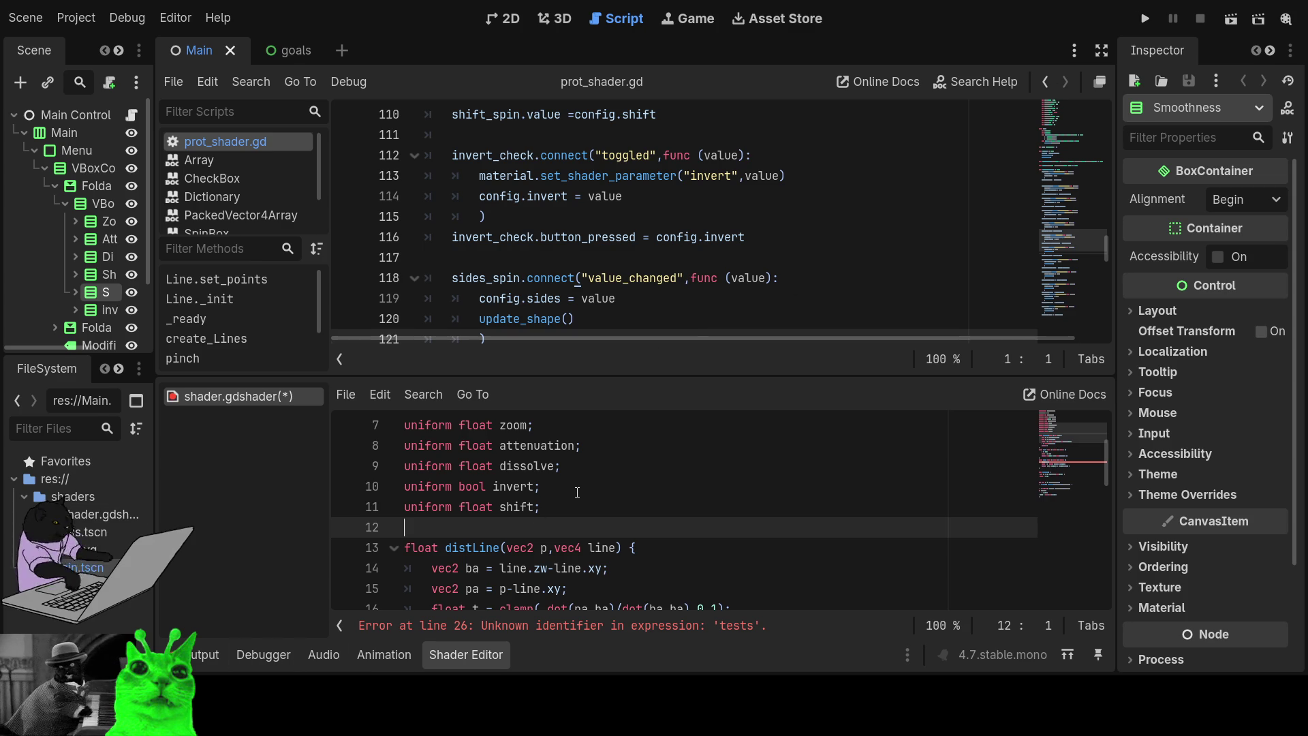
# - Save, remove the tests[1].z line from nmin, and save the shader again
pyautogui.click(633, 485)
pyautogui.hotkey('ctrl', 's')
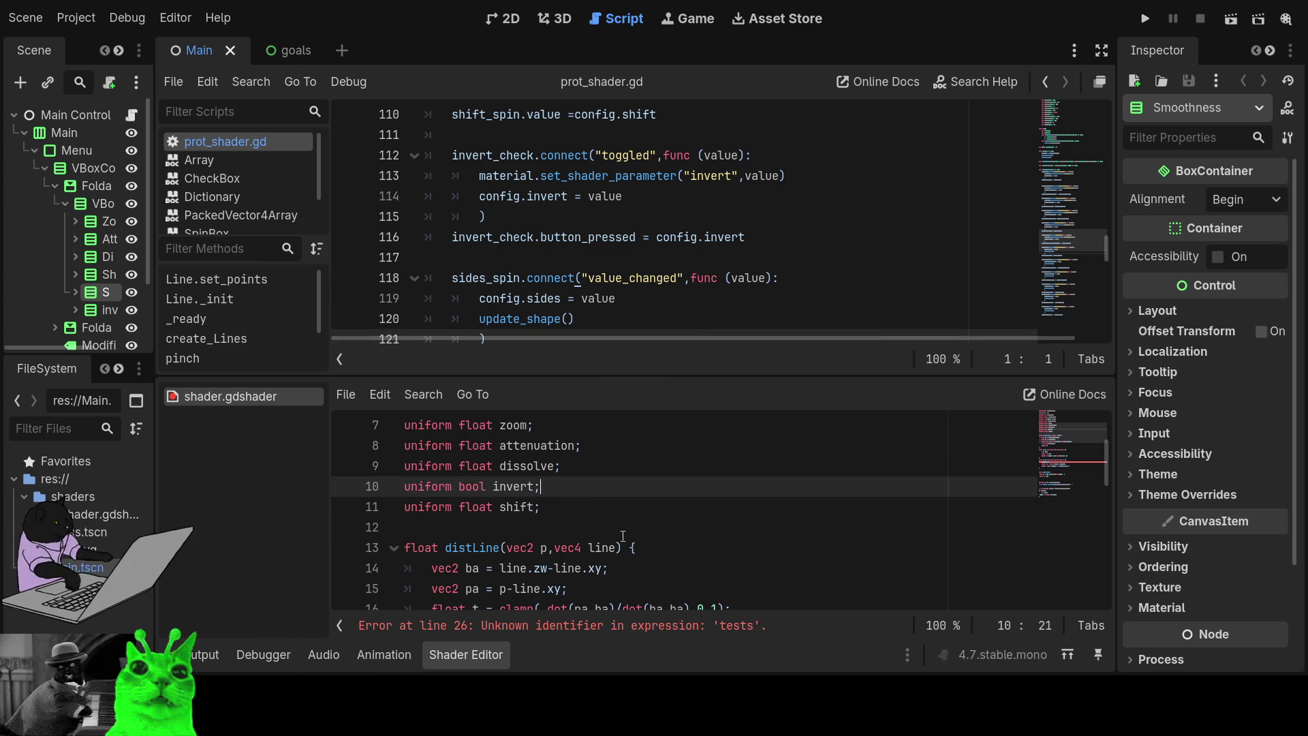
pyautogui.scroll(-5, 622, 536)
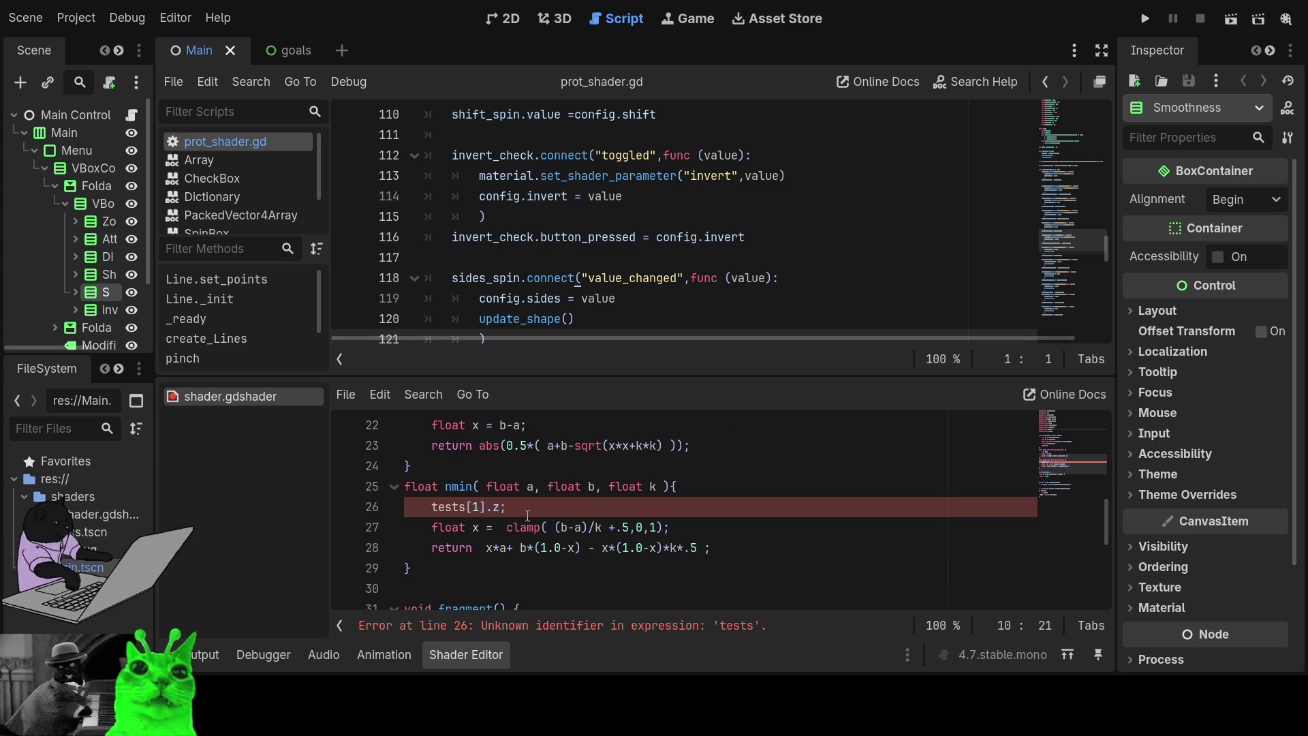
pyautogui.click(613, 506)
pyautogui.hotkey('ctrl', 'shift', 'k')
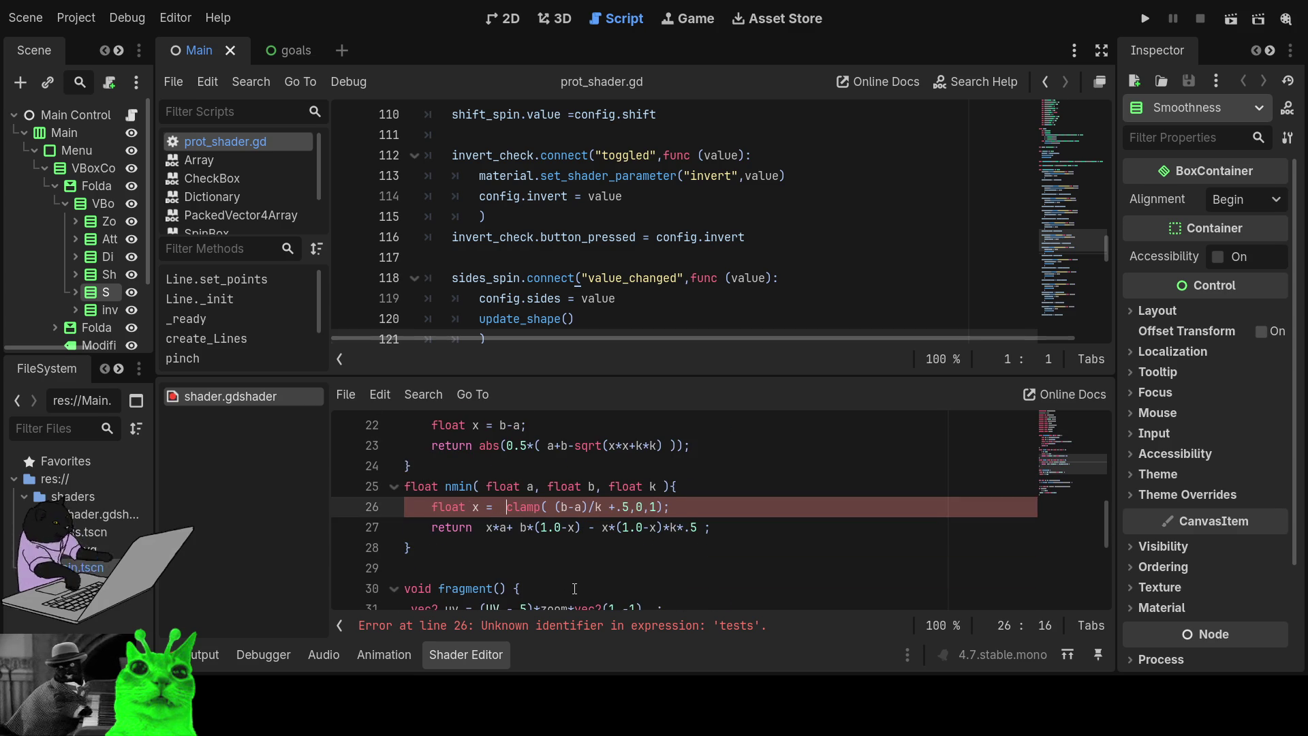
pyautogui.hotkey('ctrl', 's')
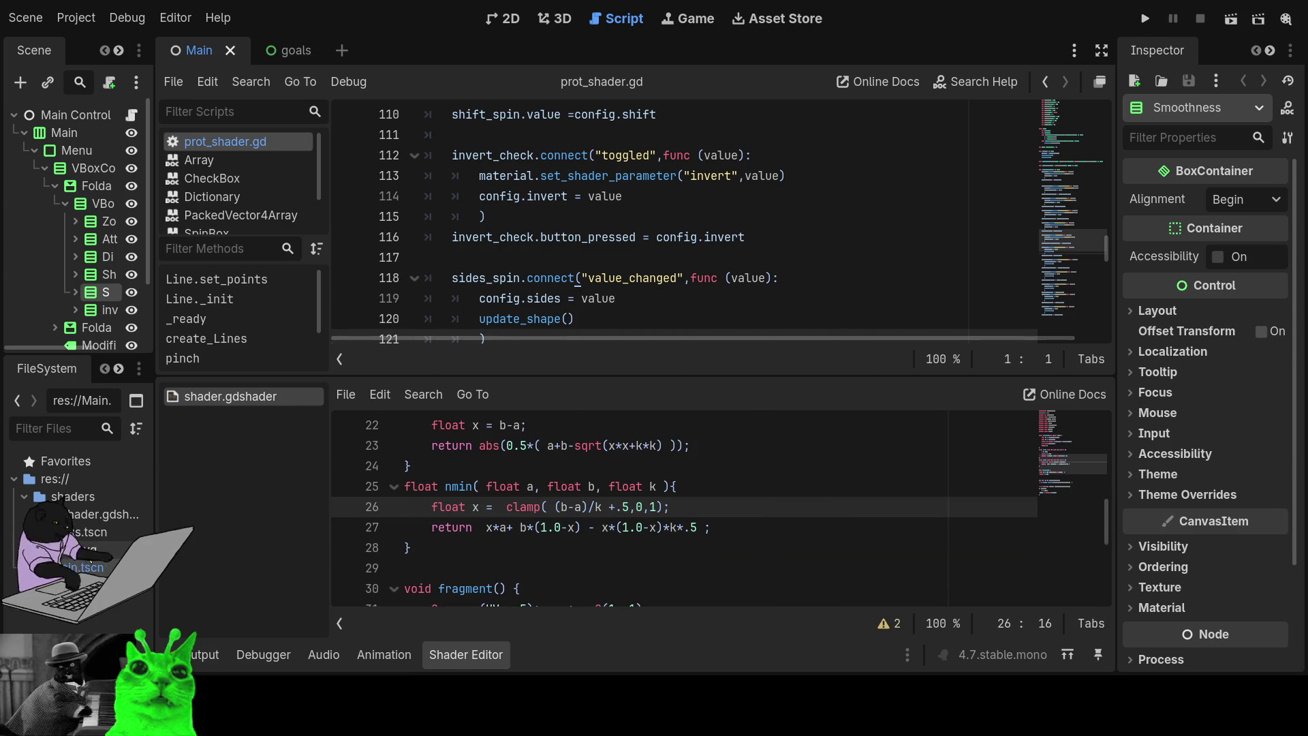
# - Run the tool, turn on Invert, raise Smoothness and set Sides to 4
pyautogui.click(1139, 26)
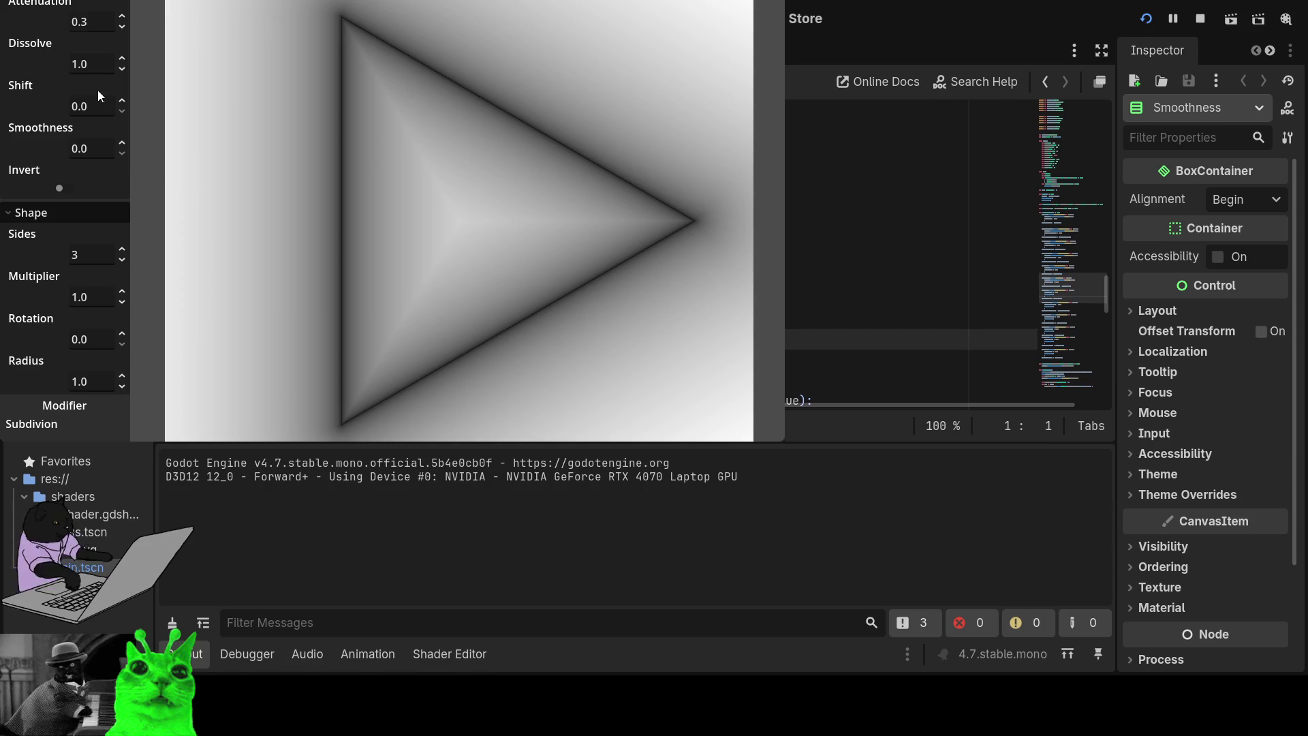
pyautogui.click(65, 188)
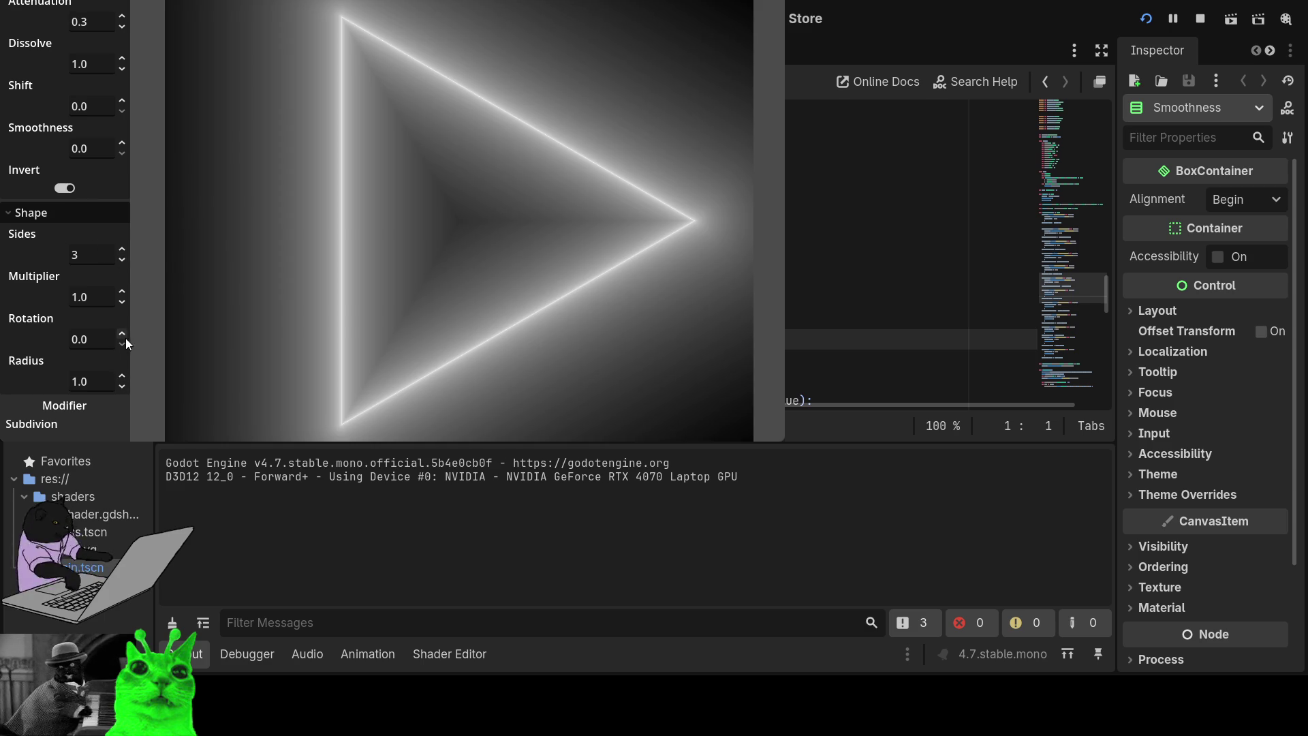
pyautogui.moveTo(127, 149)
pyautogui.mouseDown()
pyautogui.moveTo(126, 72)
pyautogui.moveTo(127, 149)
pyautogui.mouseUp()
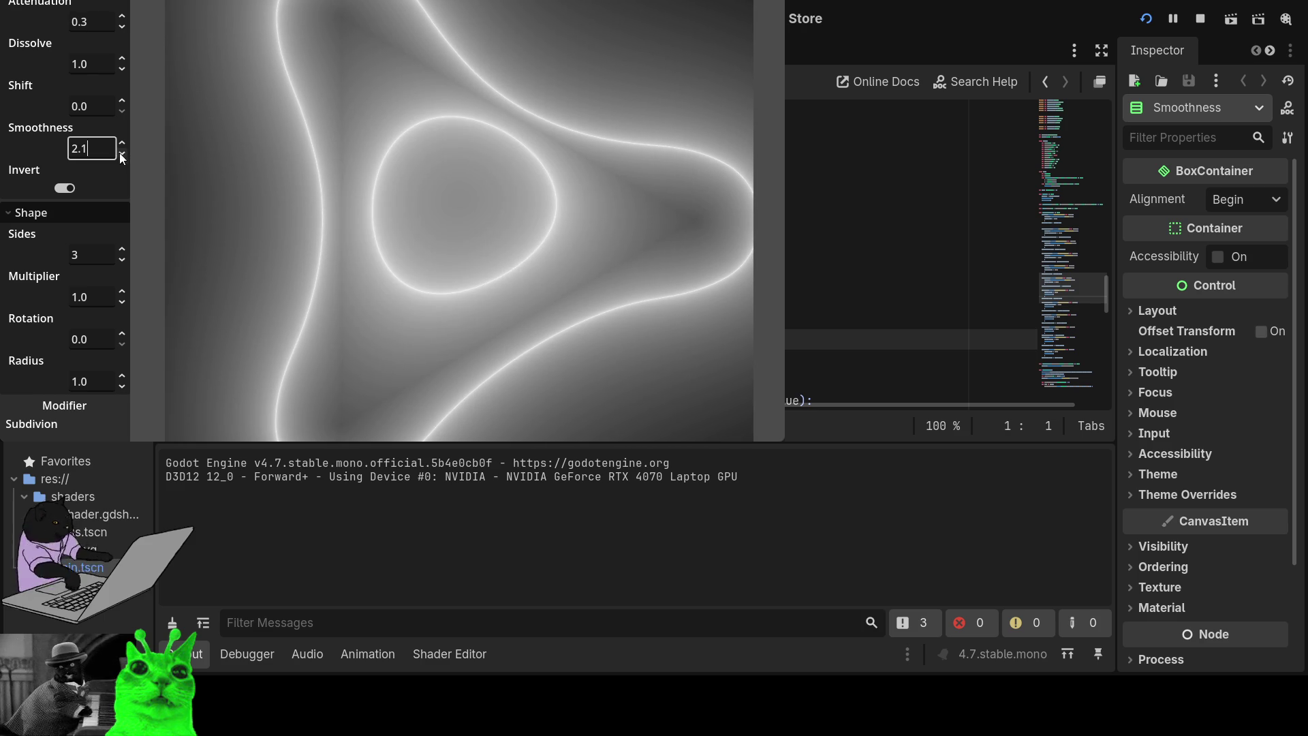
pyautogui.click(122, 250)
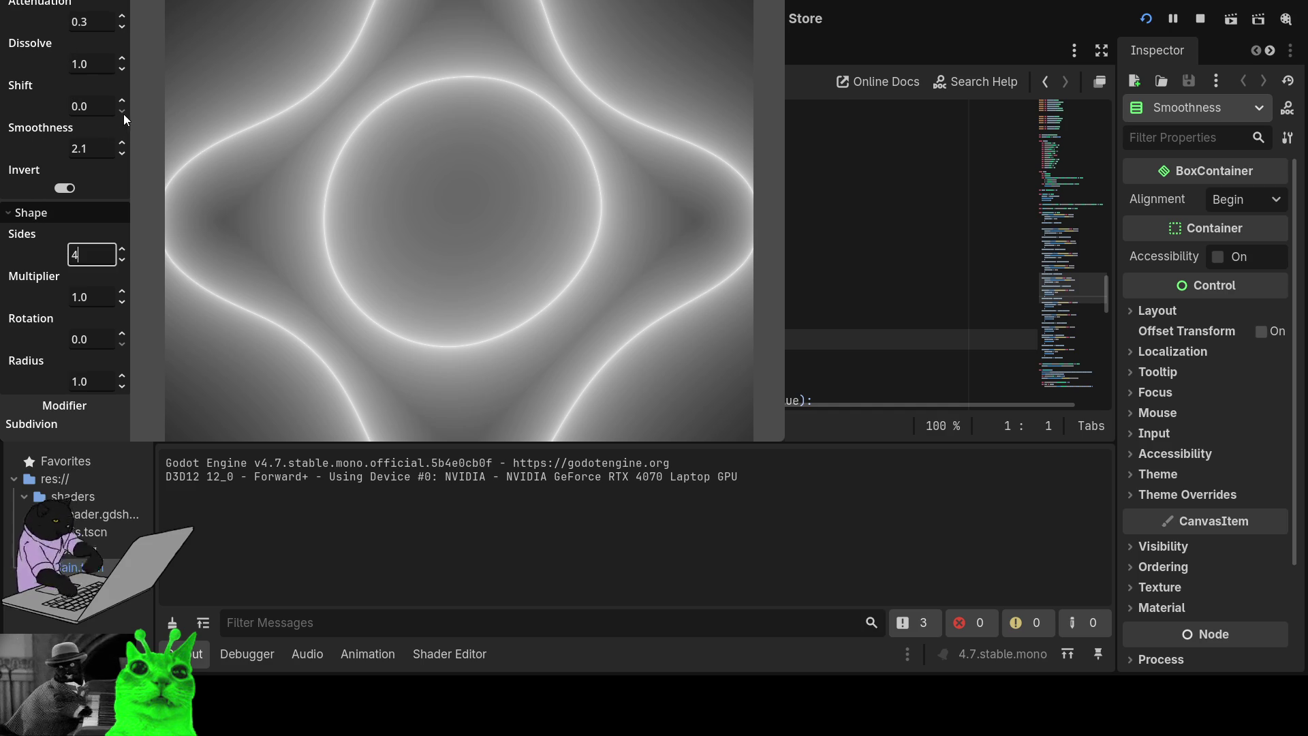
# - Try Shift values, reset Smoothness to 0, and stop the running tool with F8
pyautogui.moveTo(123, 109)
pyautogui.mouseDown()
pyautogui.moveTo(123, 87)
pyautogui.moveTo(122, 109)
pyautogui.mouseUp()
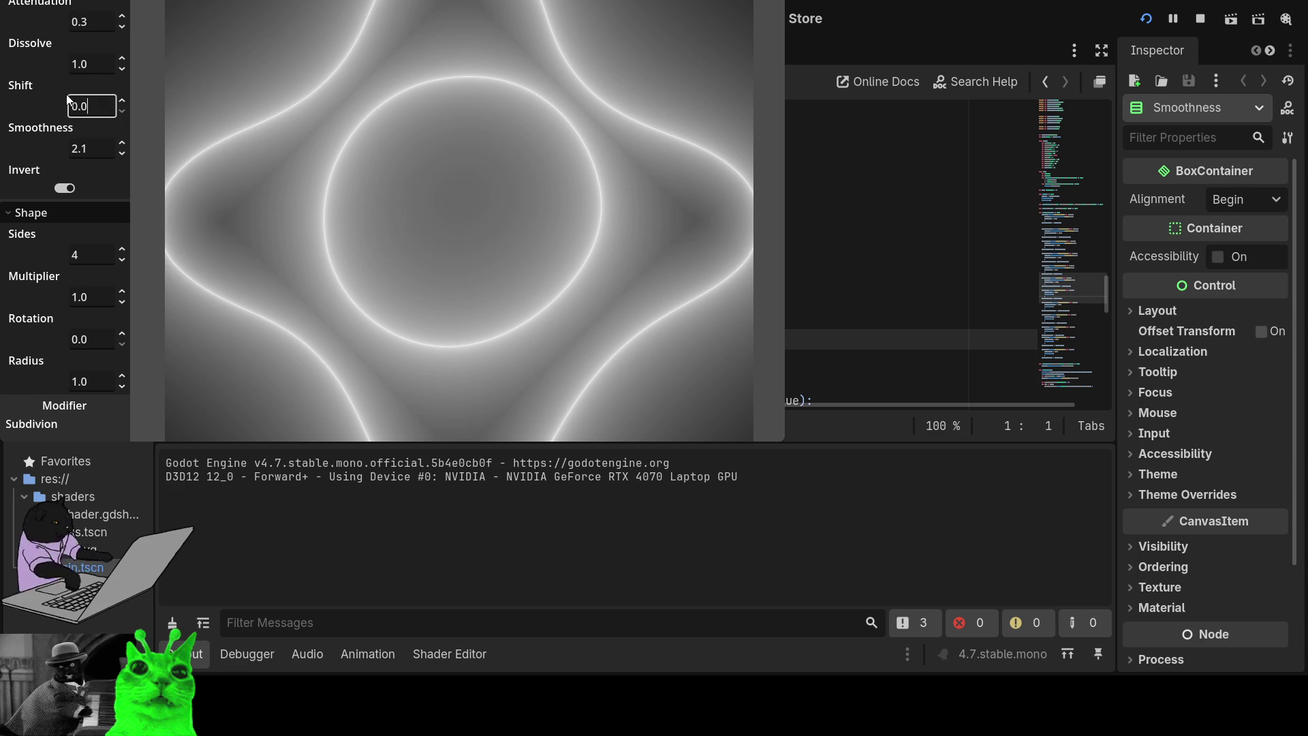
pyautogui.click(34, 80)
pyautogui.write('0')
pyautogui.press('Return')
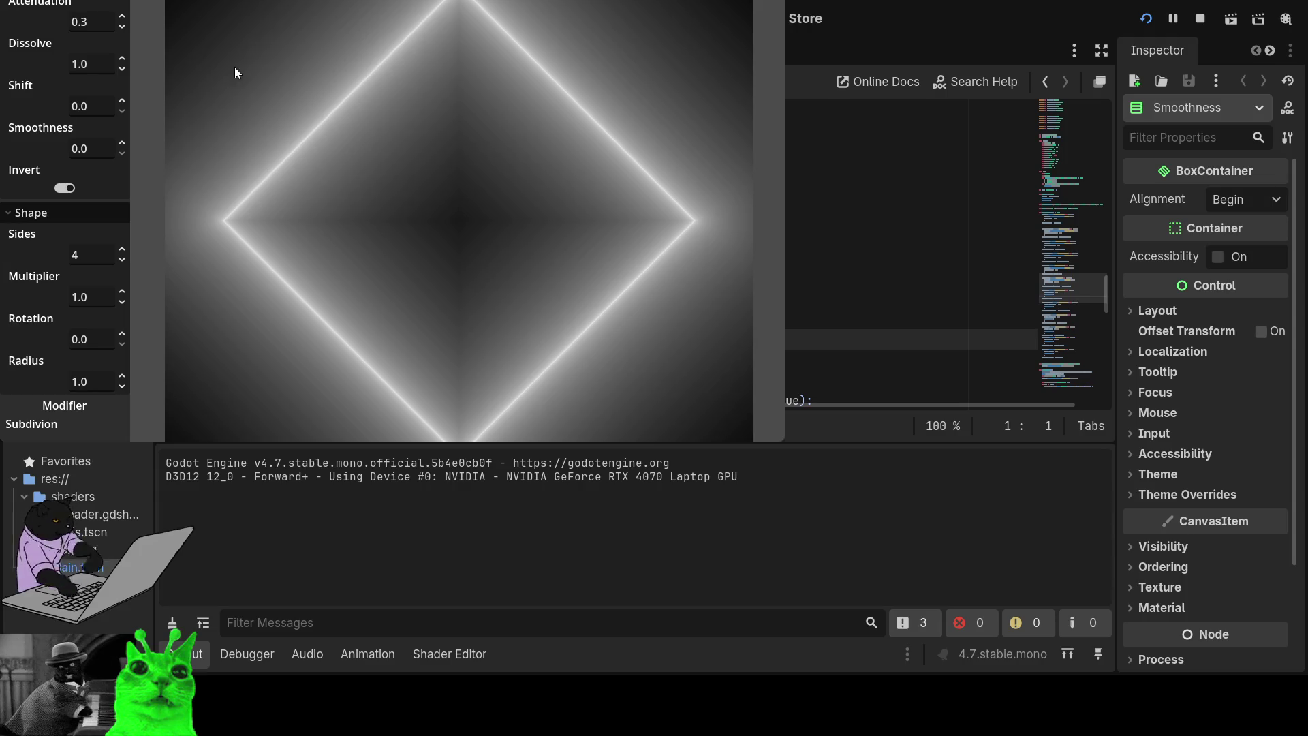
pyautogui.press('F8')
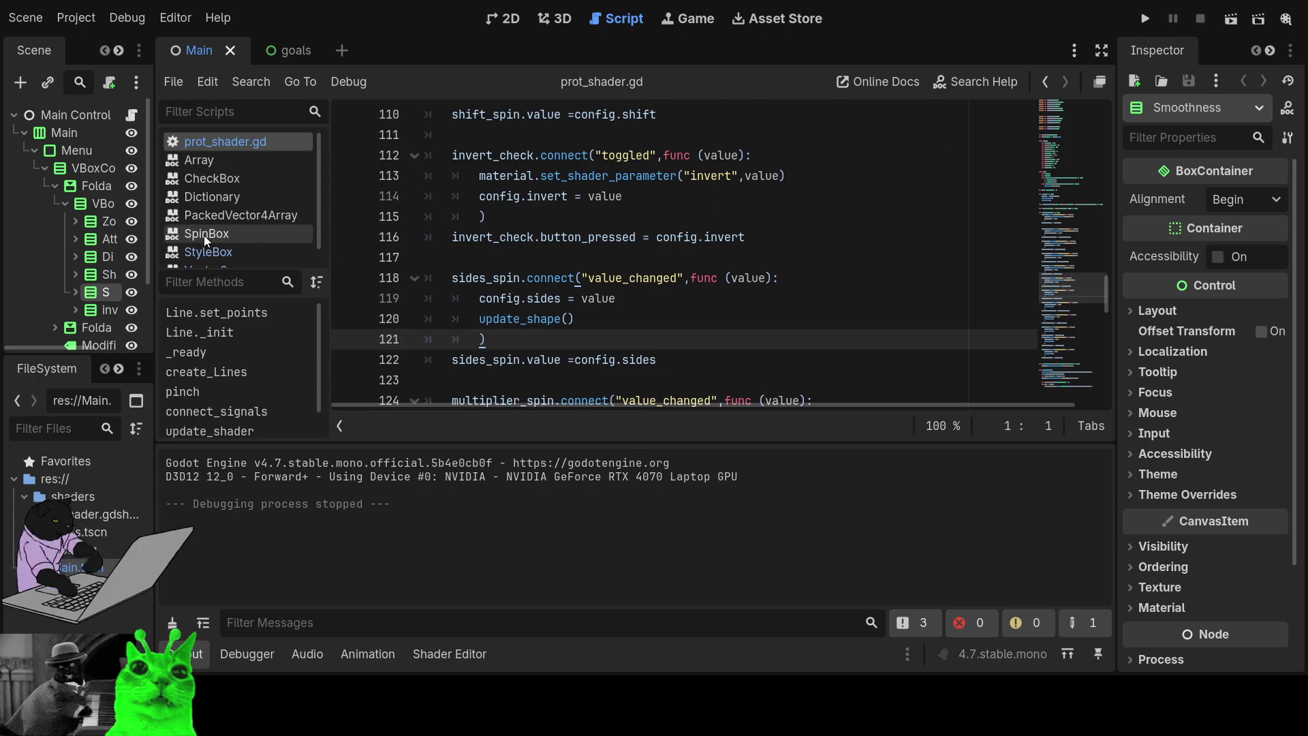
# - Set the Smoothness SpinBox's Min Value to -100
pyautogui.click(76, 293)
pyautogui.click(109, 327)
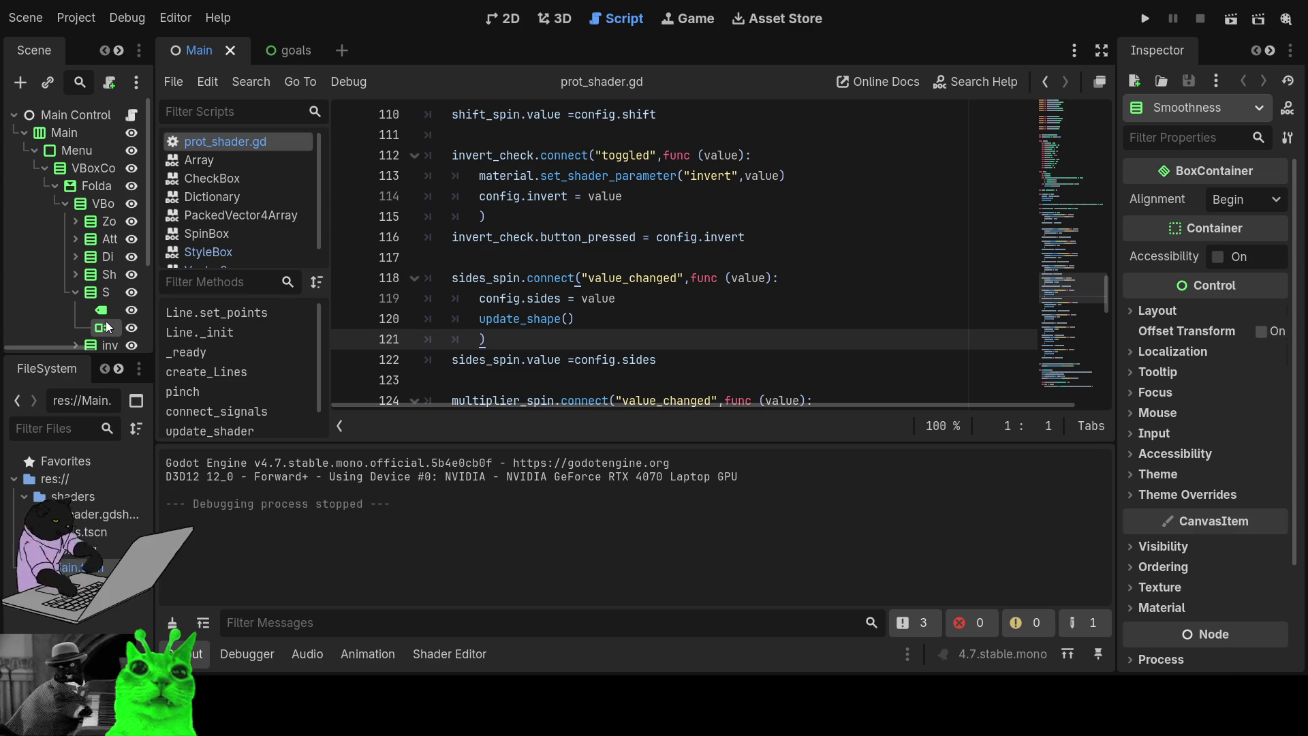
pyautogui.click(1251, 438)
pyautogui.write('-100')
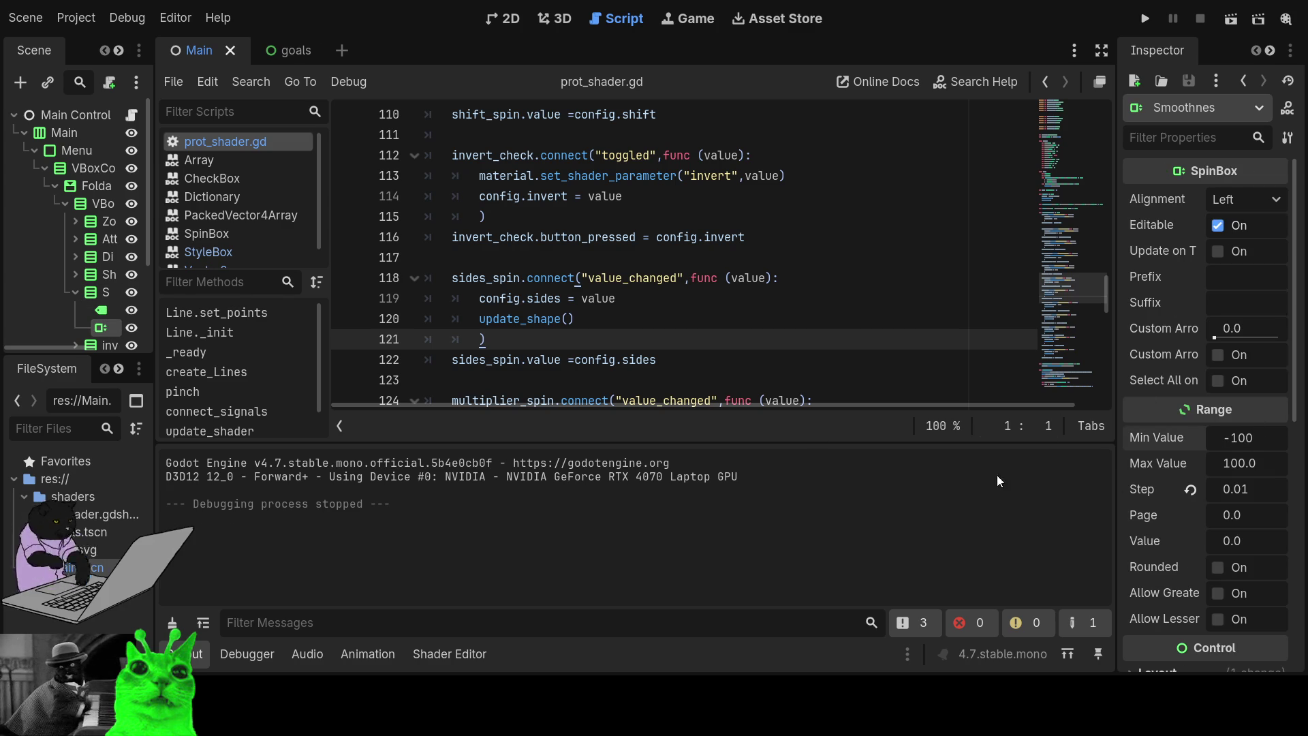
pyautogui.press('Return')
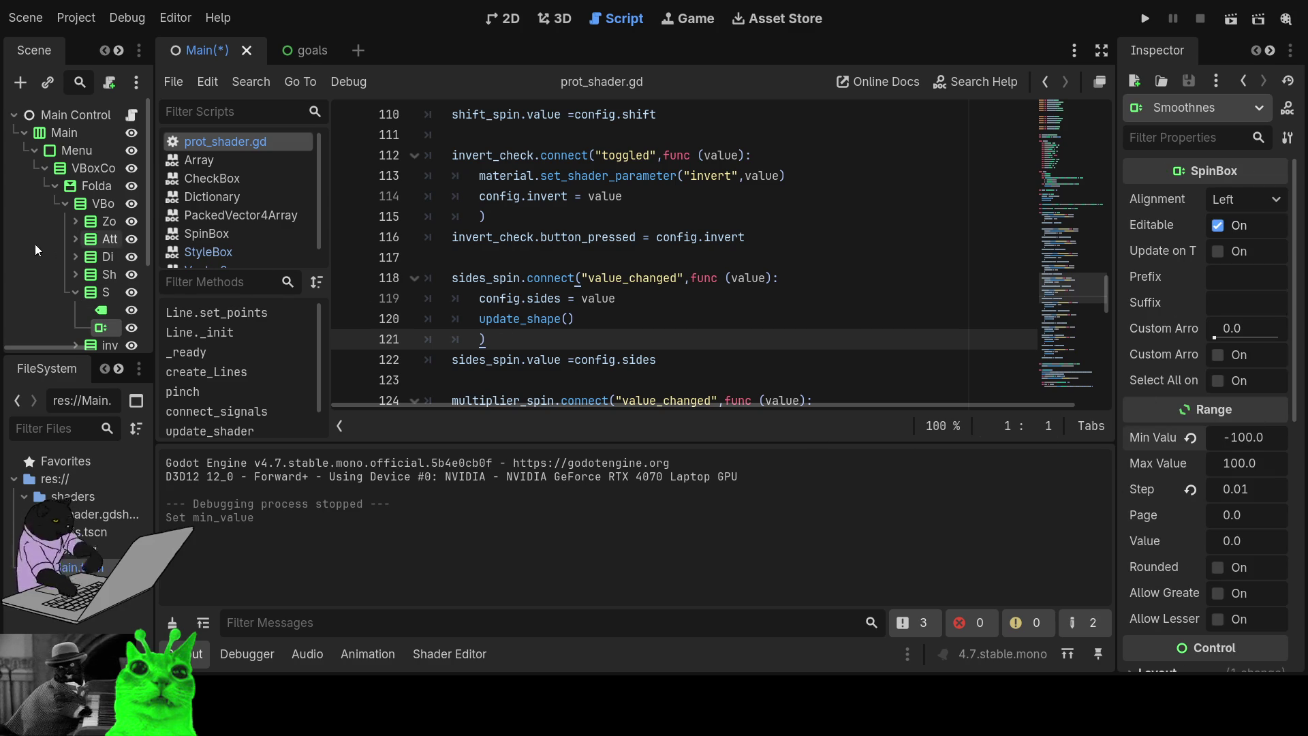
# - Set the Shift SpinBox's Min Value to -100
pyautogui.click(75, 275)
pyautogui.click(109, 310)
pyautogui.write('-100')
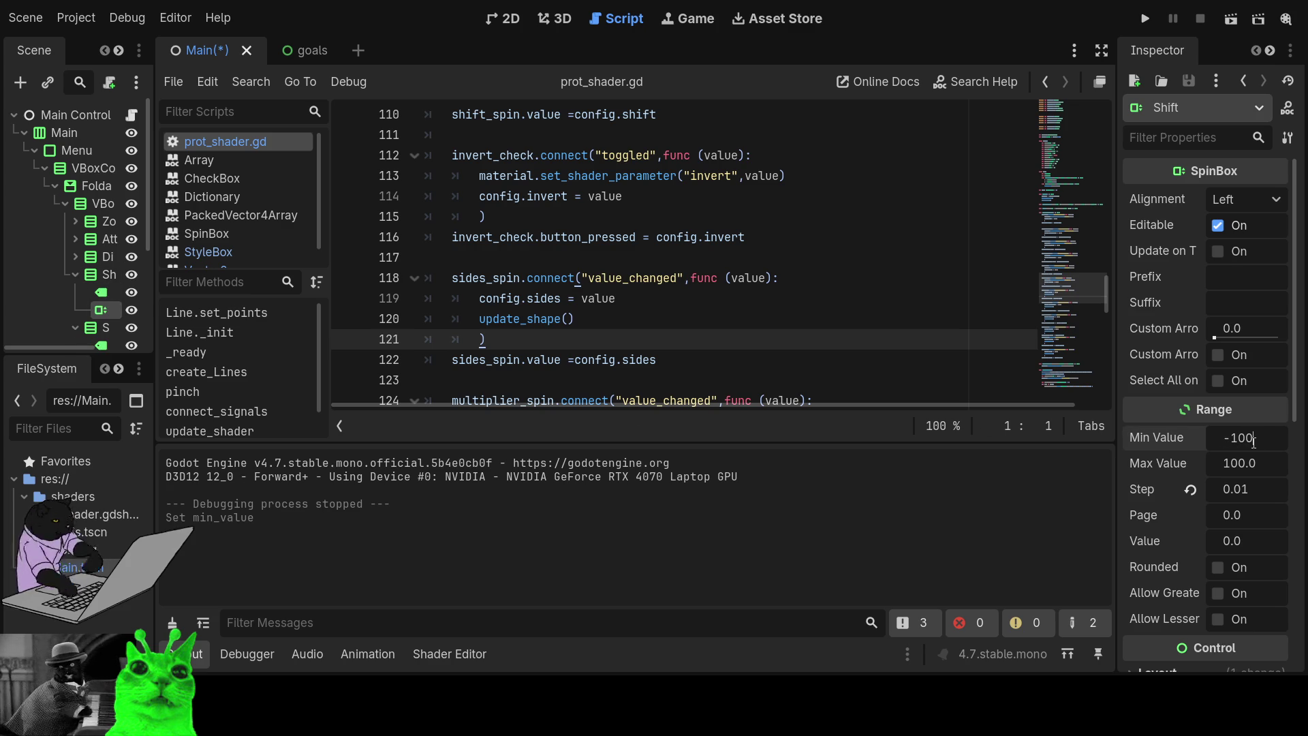
pyautogui.press('Return')
# - Run the tool, drag Shift down to -0.31, and maximise the tool window
pyautogui.click(1143, 27)
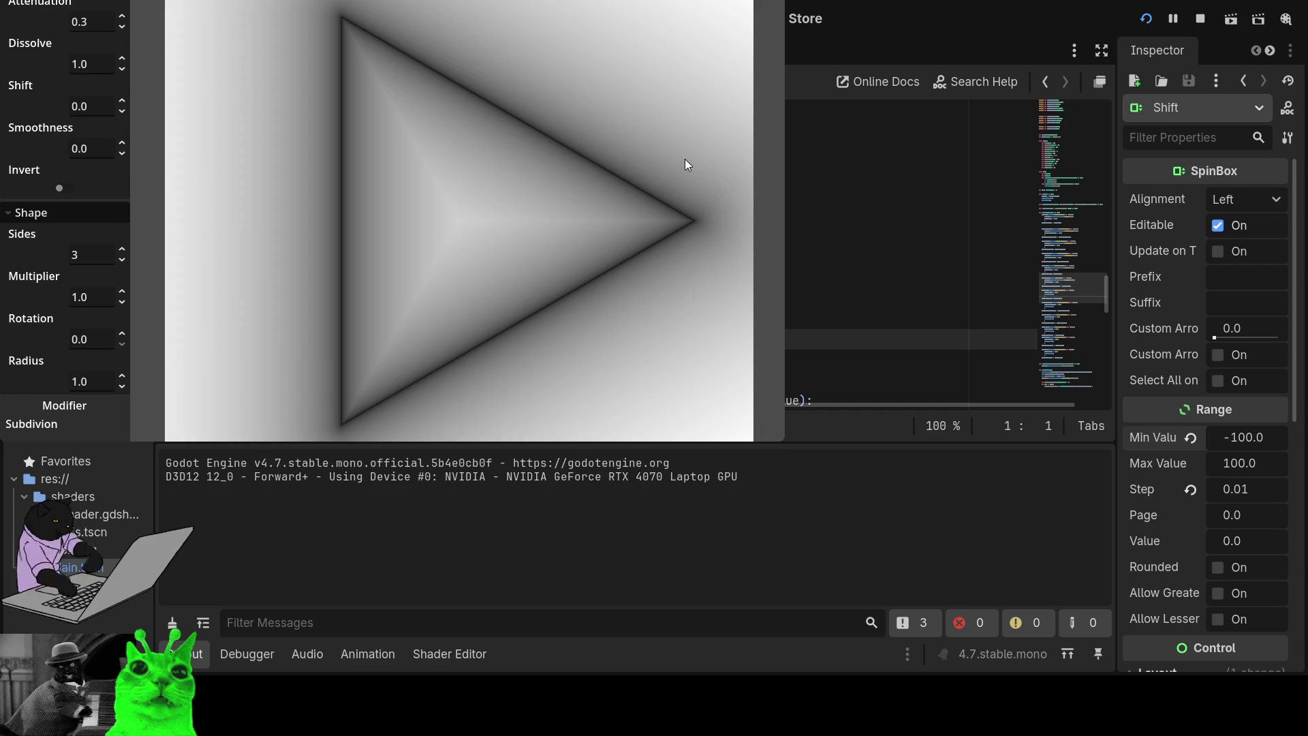
pyautogui.moveTo(122, 105)
pyautogui.mouseDown()
pyautogui.moveTo(122, 146)
pyautogui.moveTo(122, 110)
pyautogui.mouseUp()
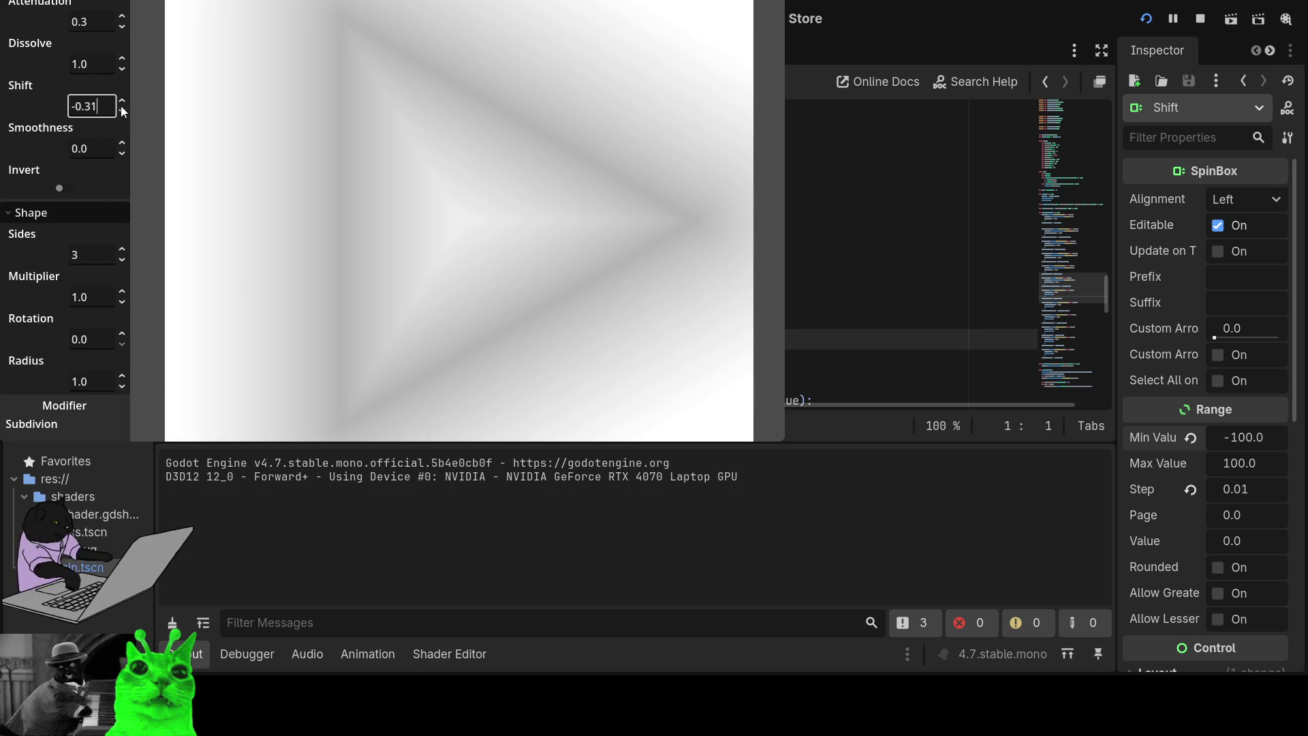
pyautogui.doubleClick(686, 2)
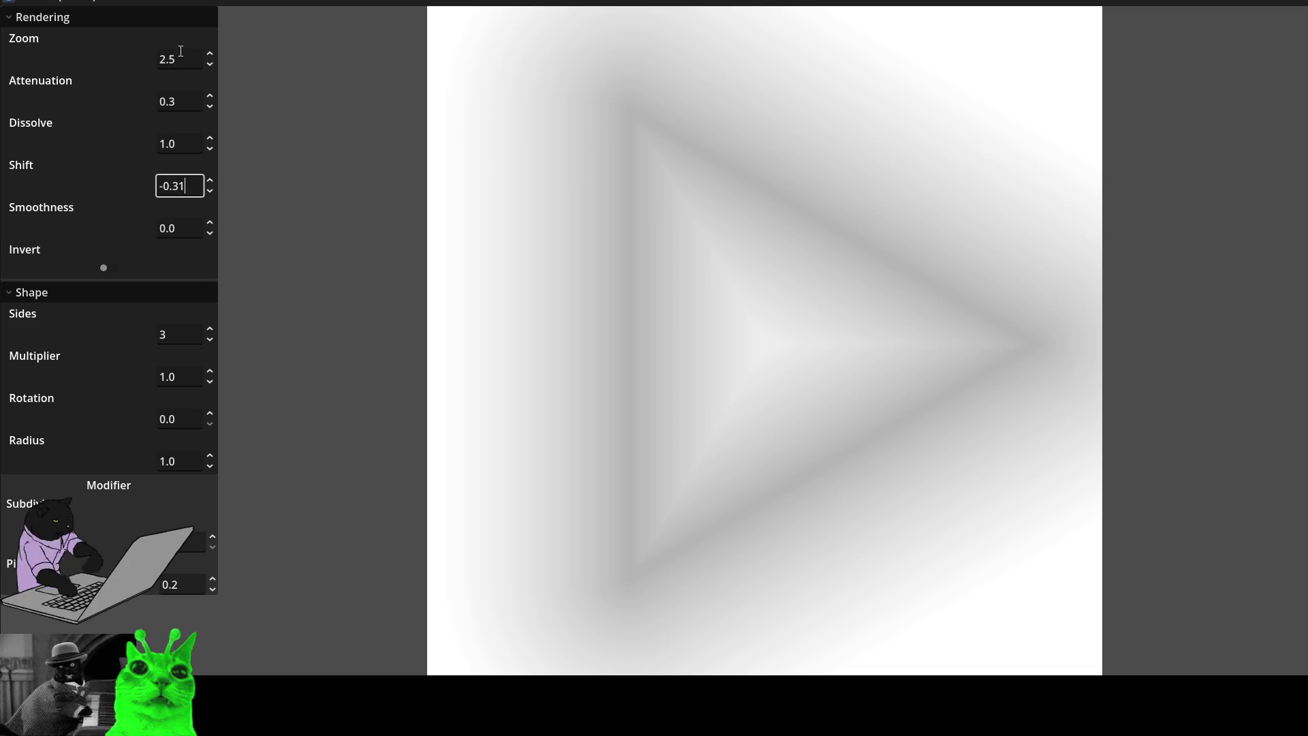
# - Set Zoom to 4.51, turn on Invert, and raise Attenuation to 11.7
pyautogui.moveTo(206, 62); pyautogui.dragTo(206, 4)
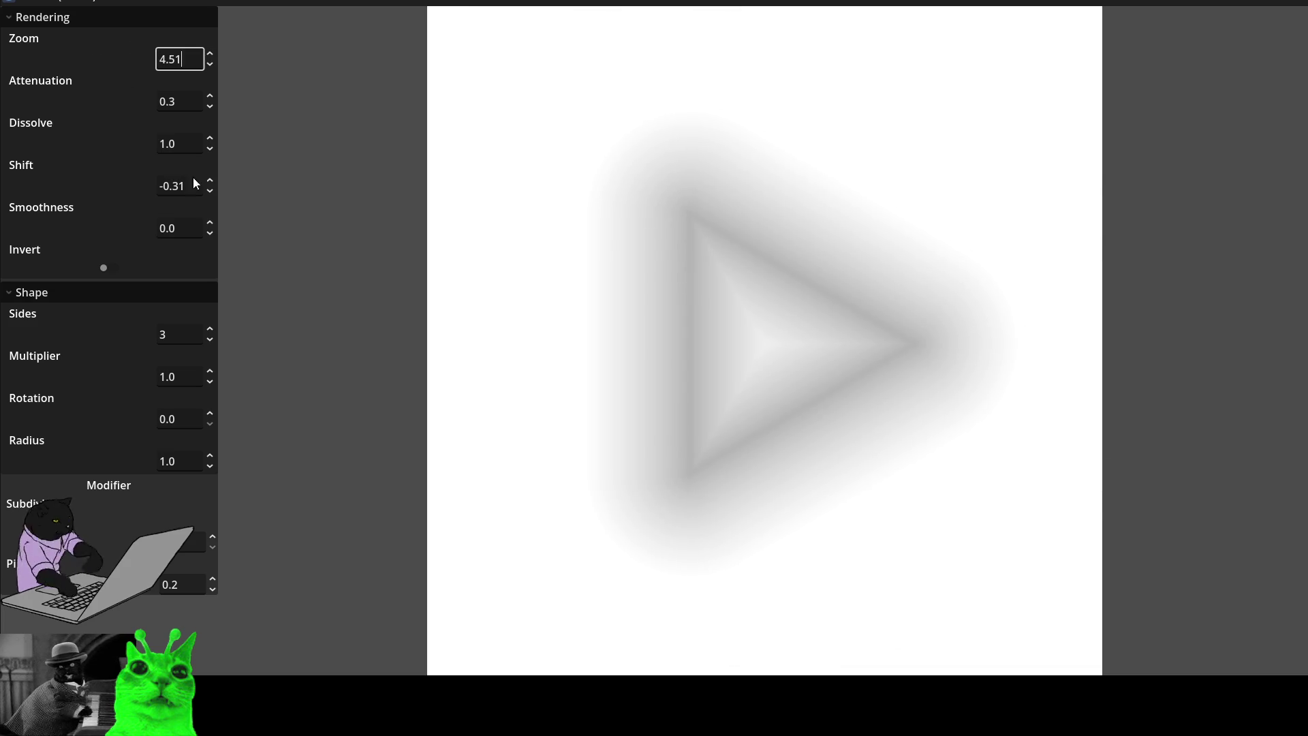
pyautogui.click(110, 267)
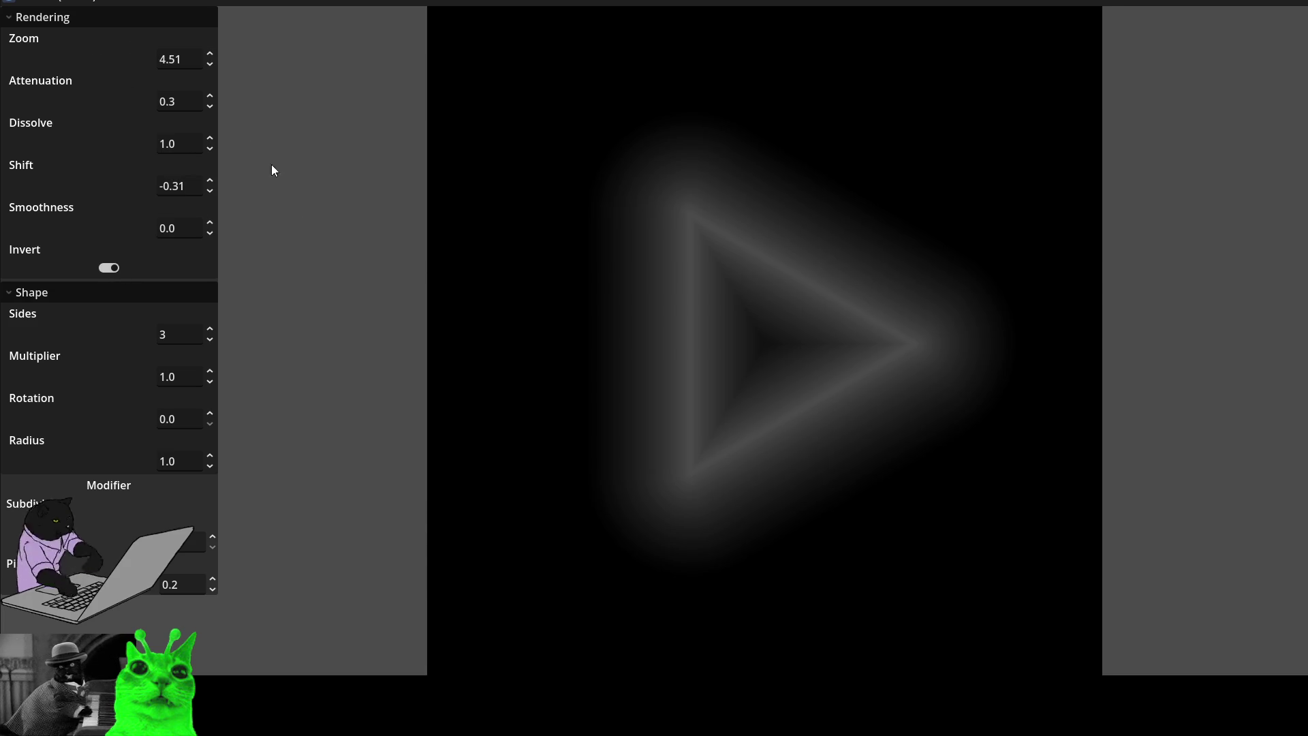
pyautogui.moveTo(215, 101)
pyautogui.mouseDown()
pyautogui.moveTo(216, 48)
pyautogui.moveTo(216, 75)
pyautogui.mouseUp()
pyautogui.moveTo(209, 185); pyautogui.dragTo(209, 204)
pyautogui.moveTo(210, 99)
pyautogui.mouseDown()
pyautogui.moveTo(210, 68)
pyautogui.moveTo(210, 89)
pyautogui.mouseUp()
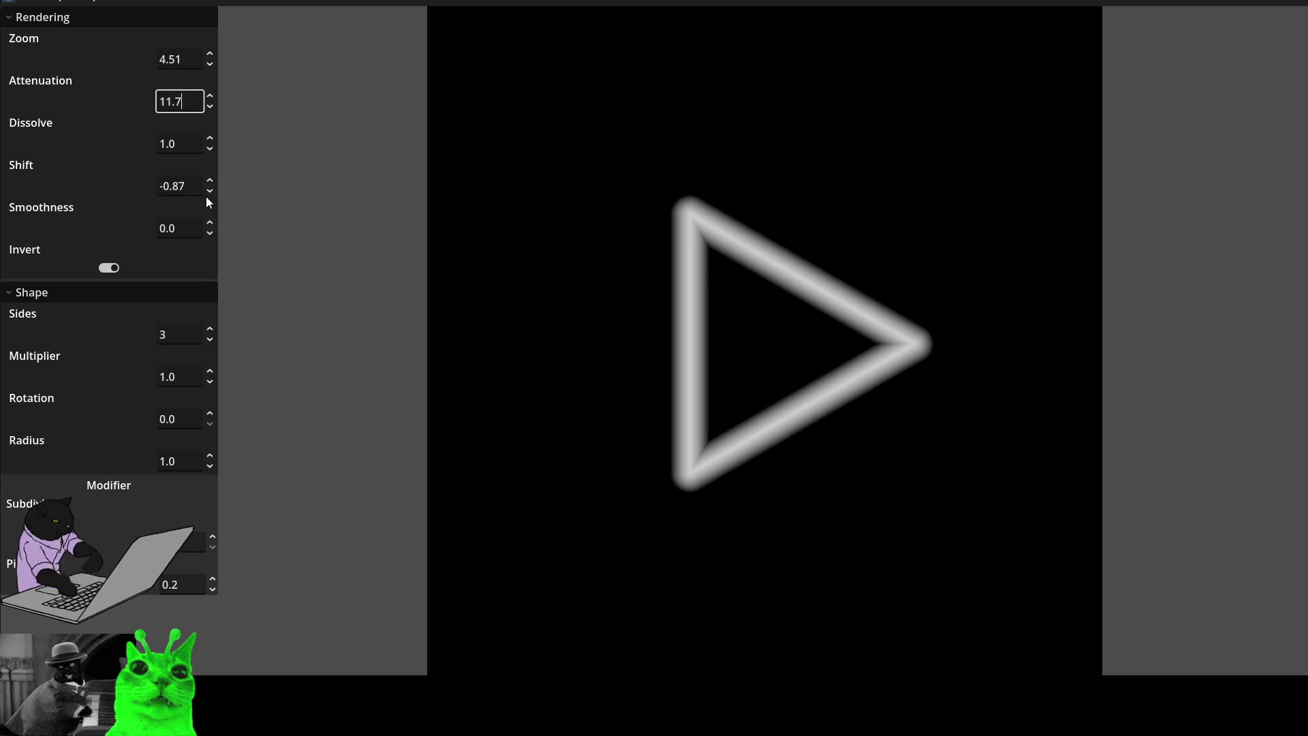
pyautogui.moveTo(211, 234); pyautogui.dragTo(211, 236)
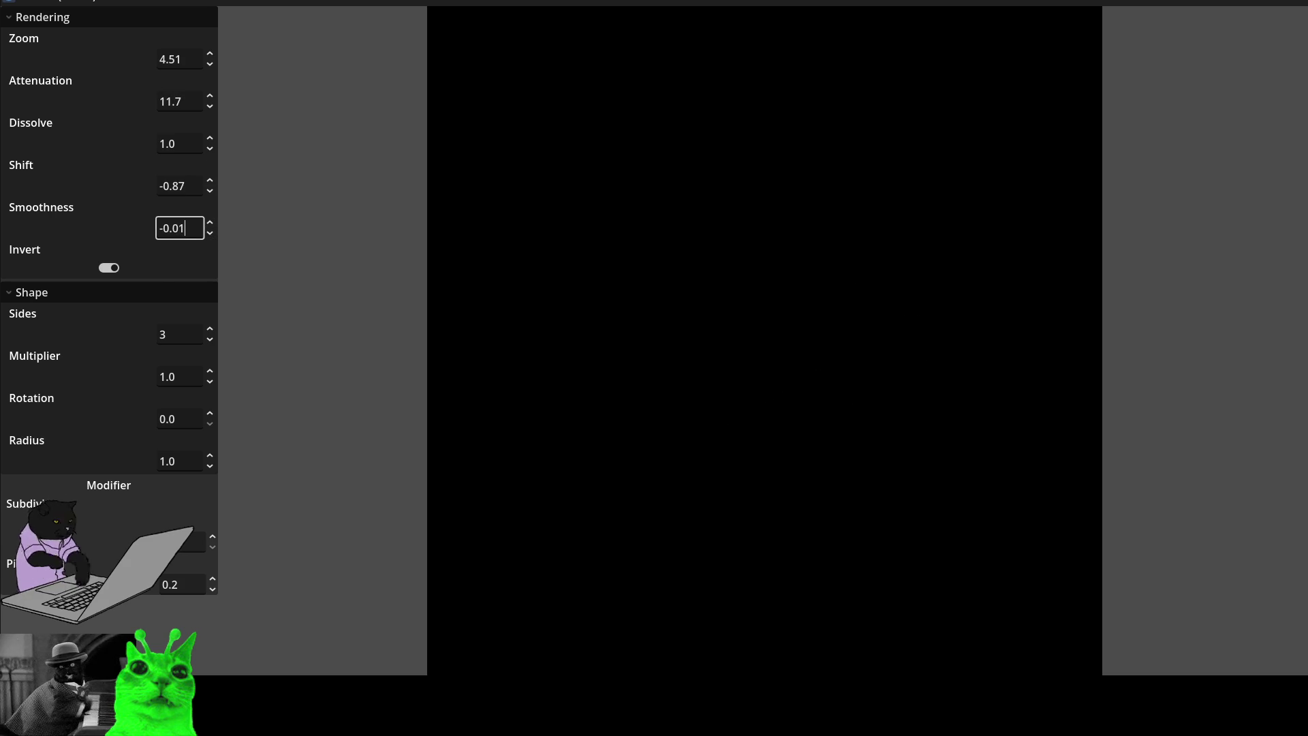
# - Reset both Shift and Smoothness to 0.0
pyautogui.doubleClick(205, 186)
pyautogui.write('0')
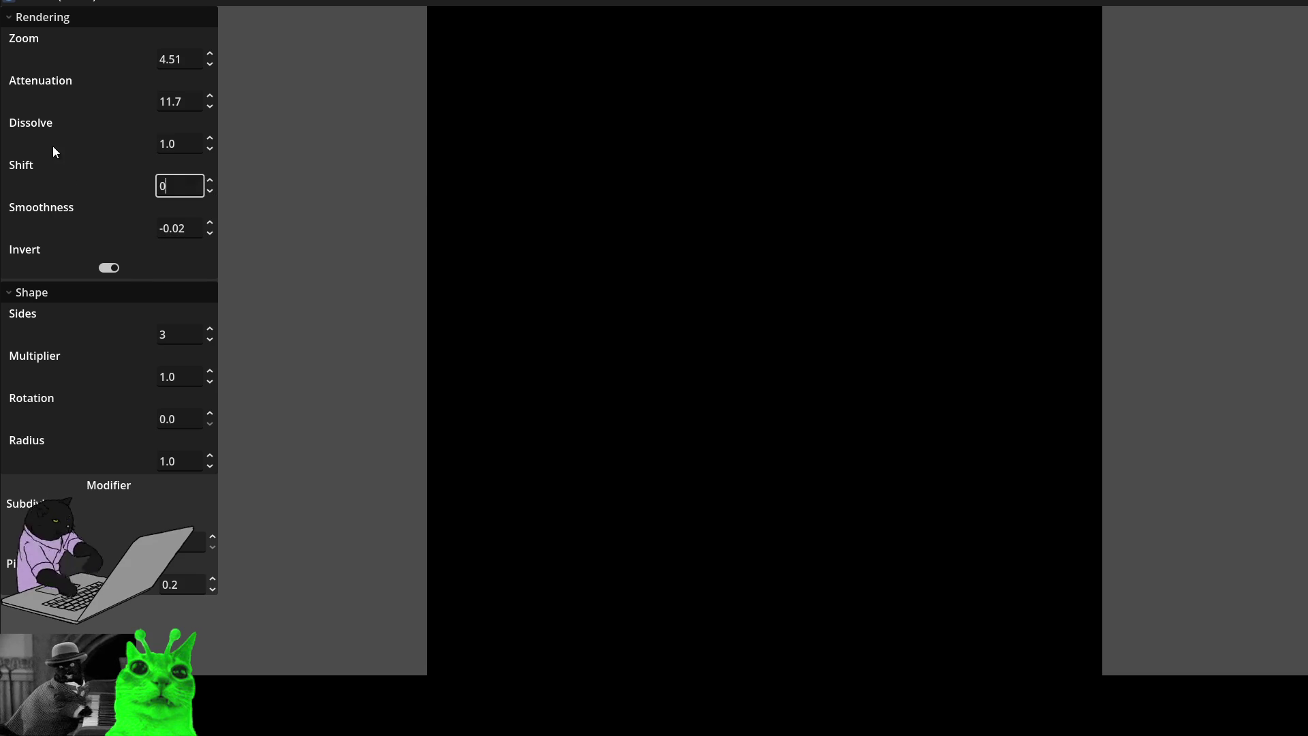
pyautogui.click(180, 143)
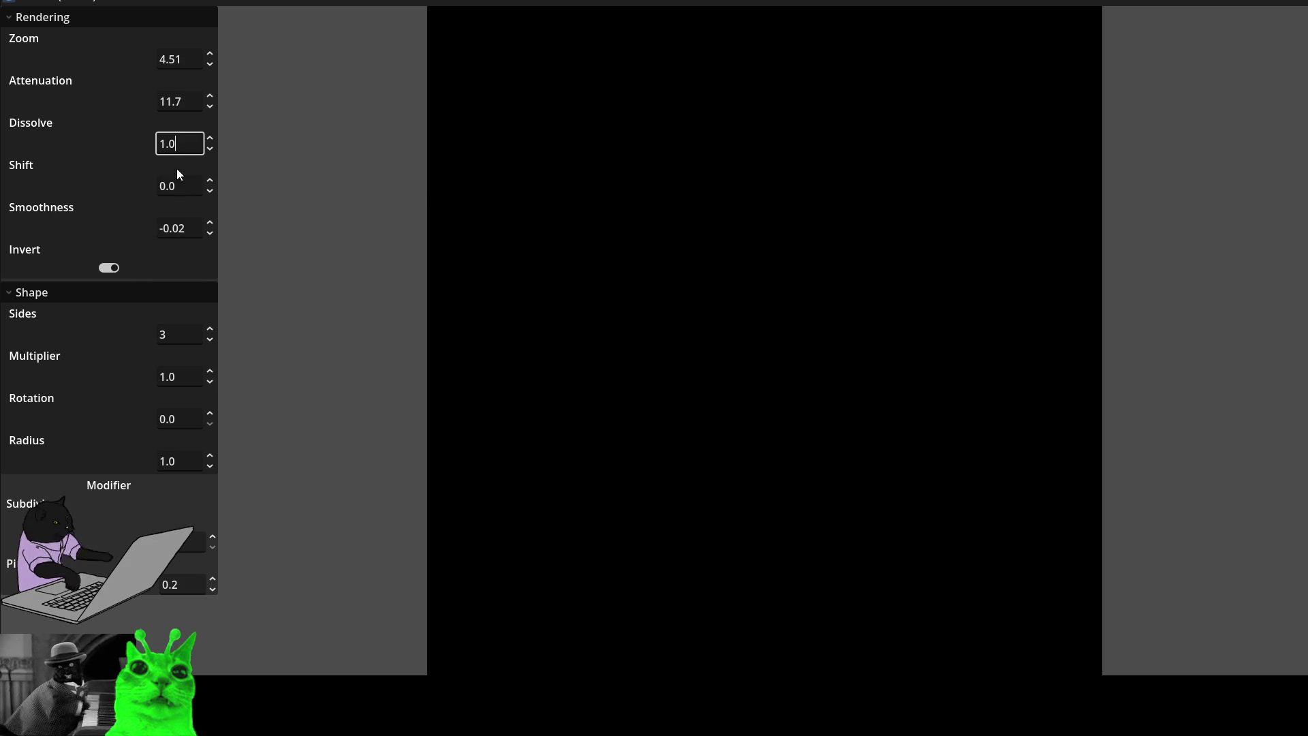
pyautogui.doubleClick(204, 228)
pyautogui.write('0')
pyautogui.press('Return')
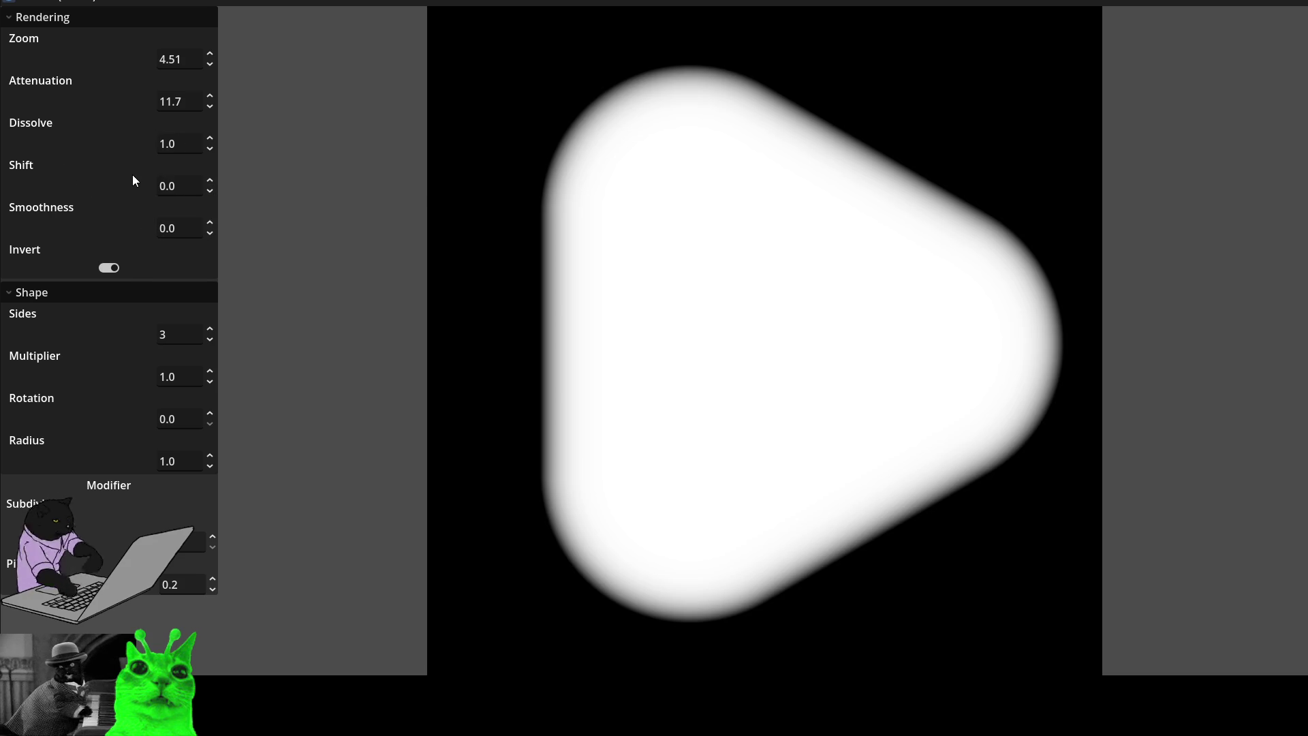
# - Set Attenuation to 0.3 and push Smoothness into negative values
pyautogui.doubleClick(211, 99)
pyautogui.write('0.0')
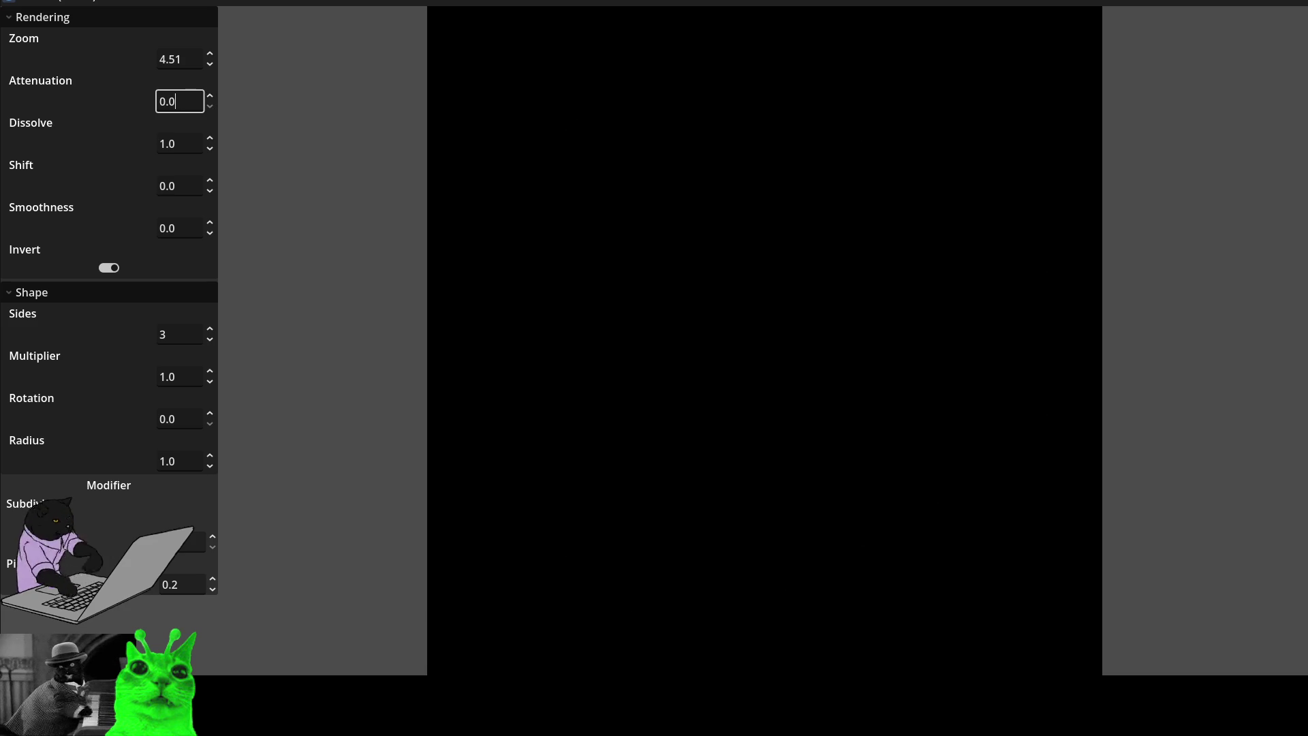
pyautogui.press('Up')
pyautogui.press('Up')
pyautogui.press('Up')
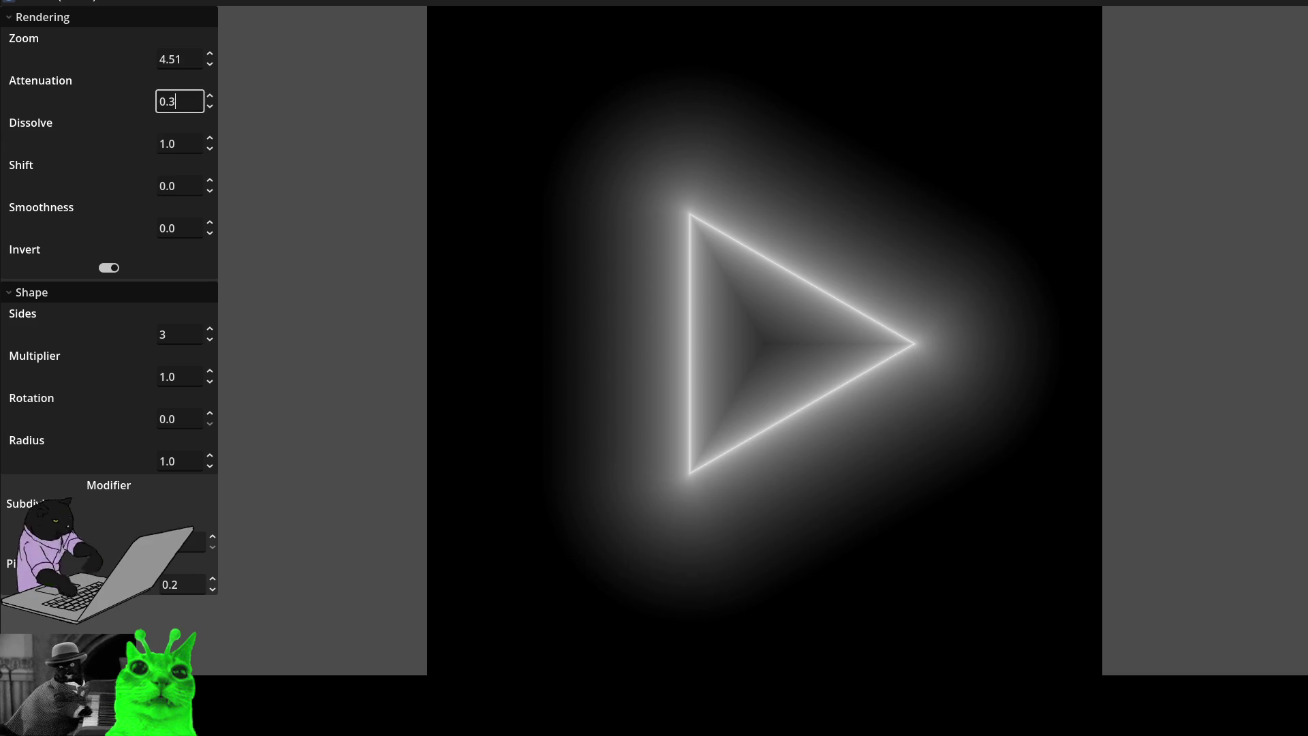
pyautogui.click(209, 224)
pyautogui.press('Up')
pyautogui.press('Down')
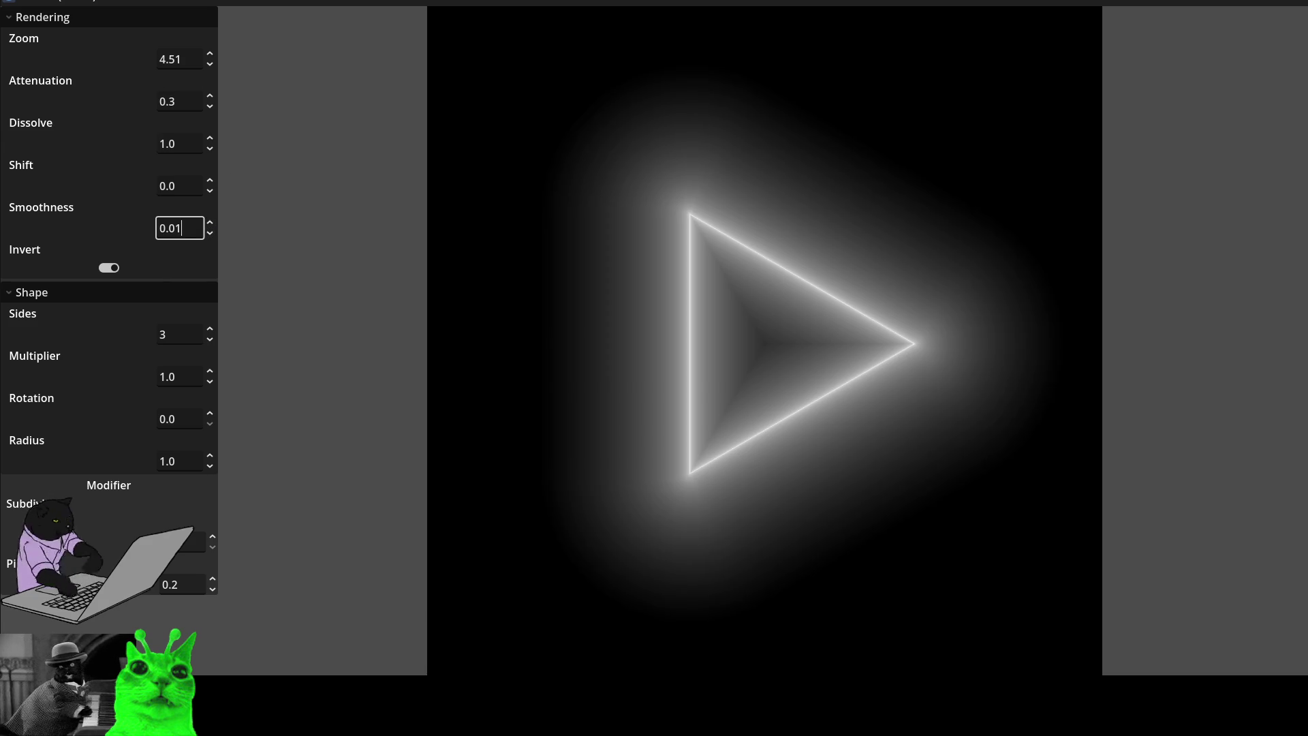
pyautogui.press('Down')
pyautogui.press('Down')
pyautogui.press('Down')
pyautogui.press('Up')
pyautogui.press('Up')
pyautogui.press('Up')
pyautogui.press('Down')
pyautogui.press('Down')
pyautogui.press('Down')
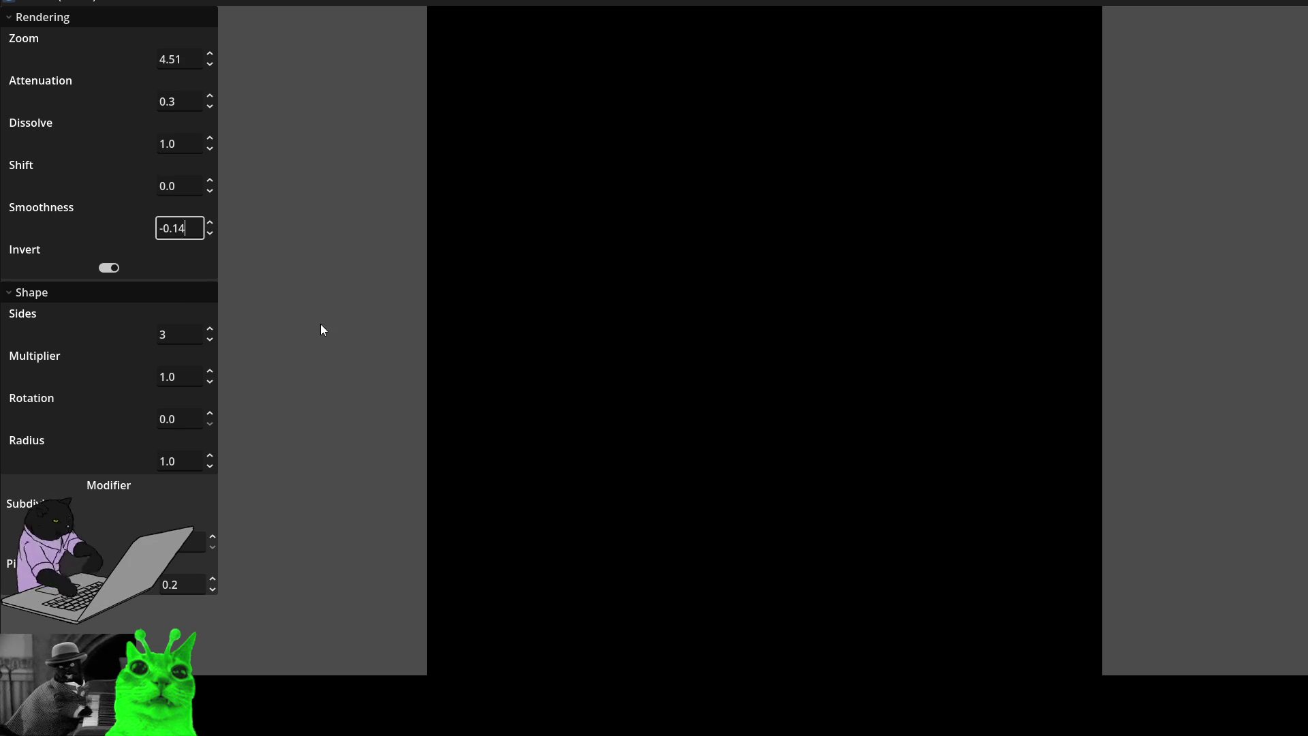
# - Set Dissolve to 0.79 and Smoothness to -0.06
pyautogui.click(209, 152)
pyautogui.write('0.12')
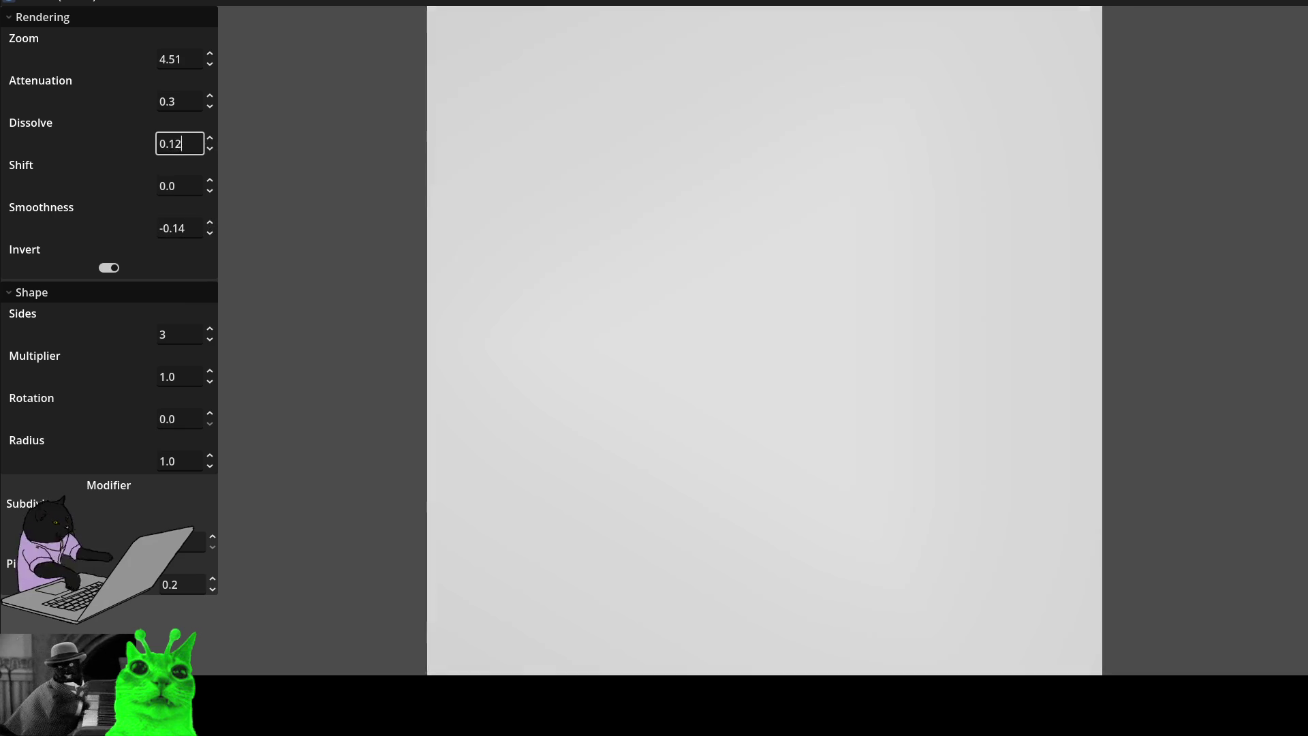
pyautogui.press('Up')
pyautogui.press('Up')
pyautogui.press('Up')
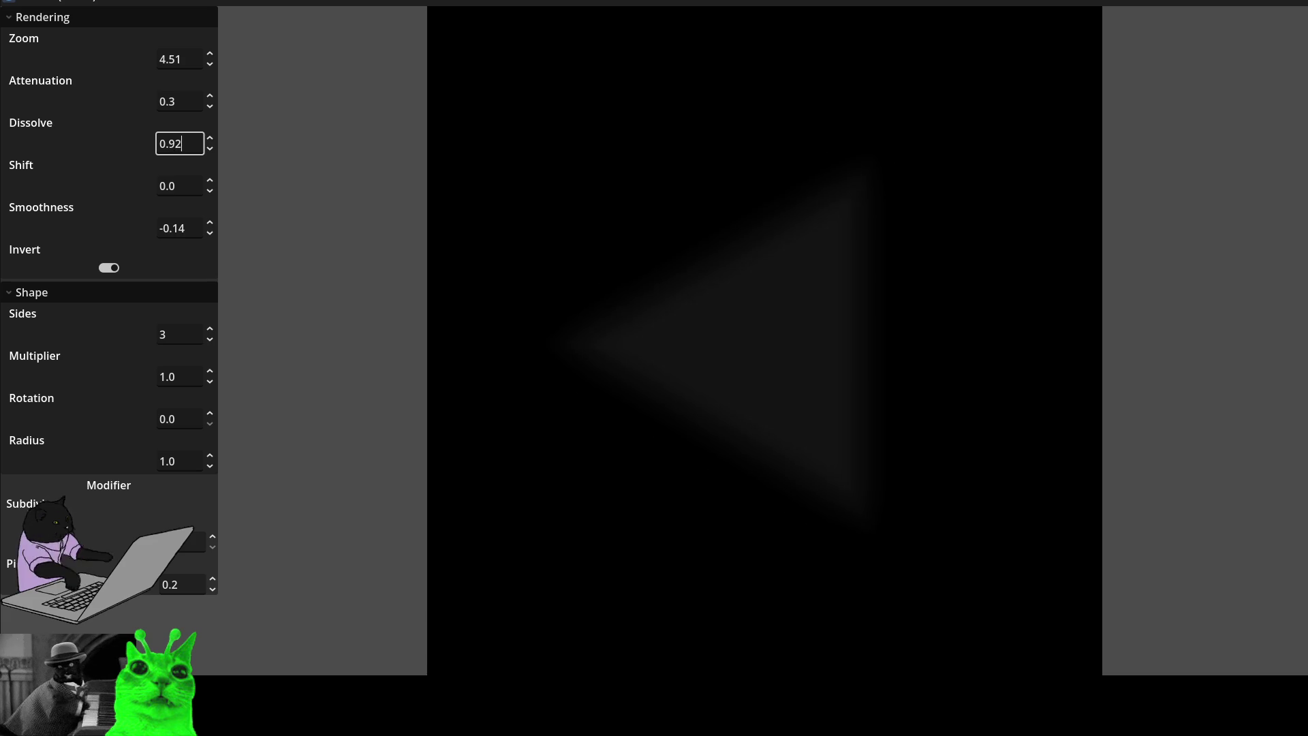
pyautogui.press('Down')
pyautogui.press('Down')
pyautogui.press('Down')
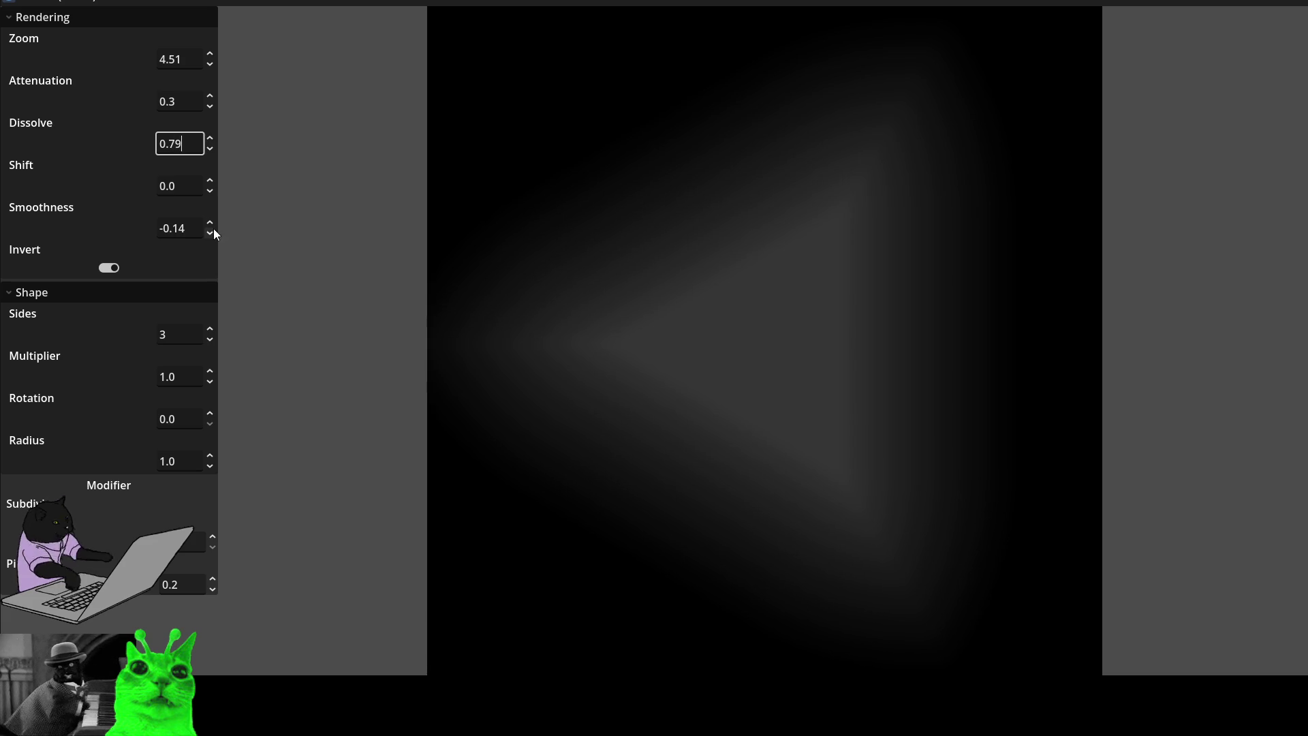
pyautogui.click(214, 228)
pyautogui.press('Up')
pyautogui.press('Up')
pyautogui.press('Up')
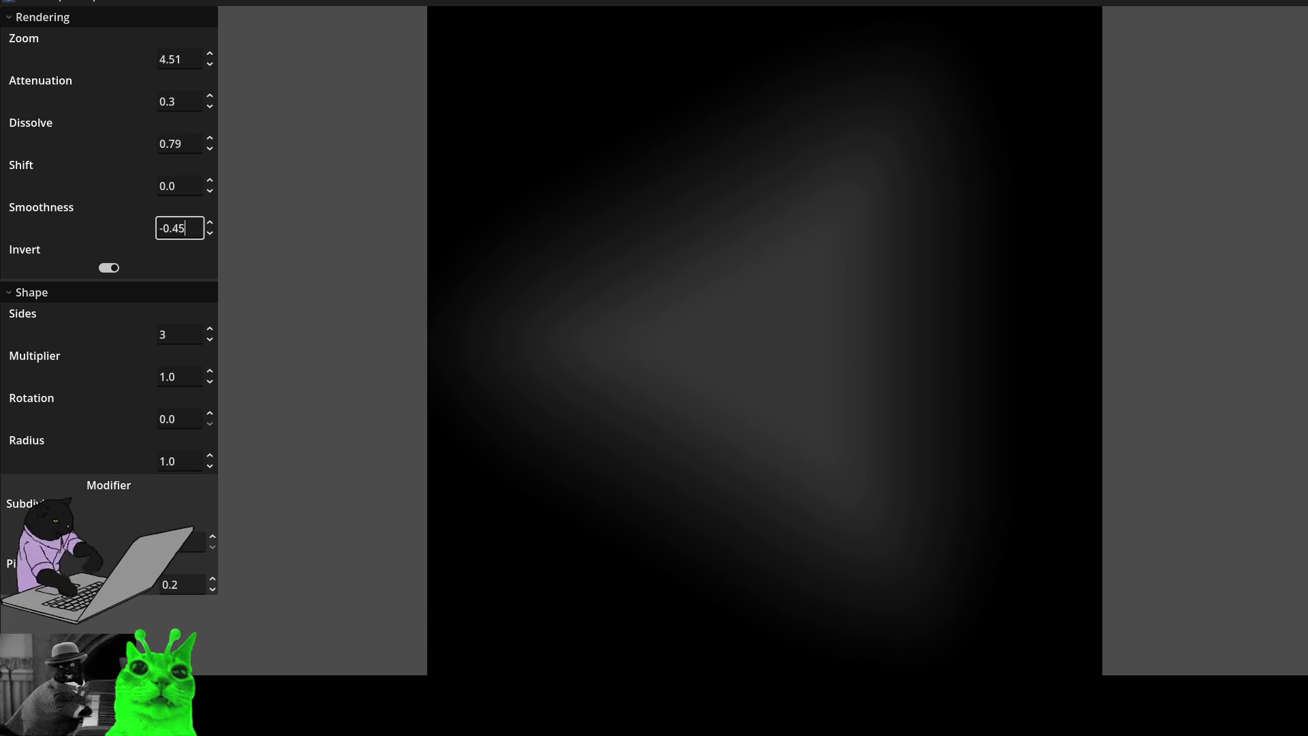
pyautogui.press('Down')
pyautogui.press('Down')
pyautogui.press('Down')
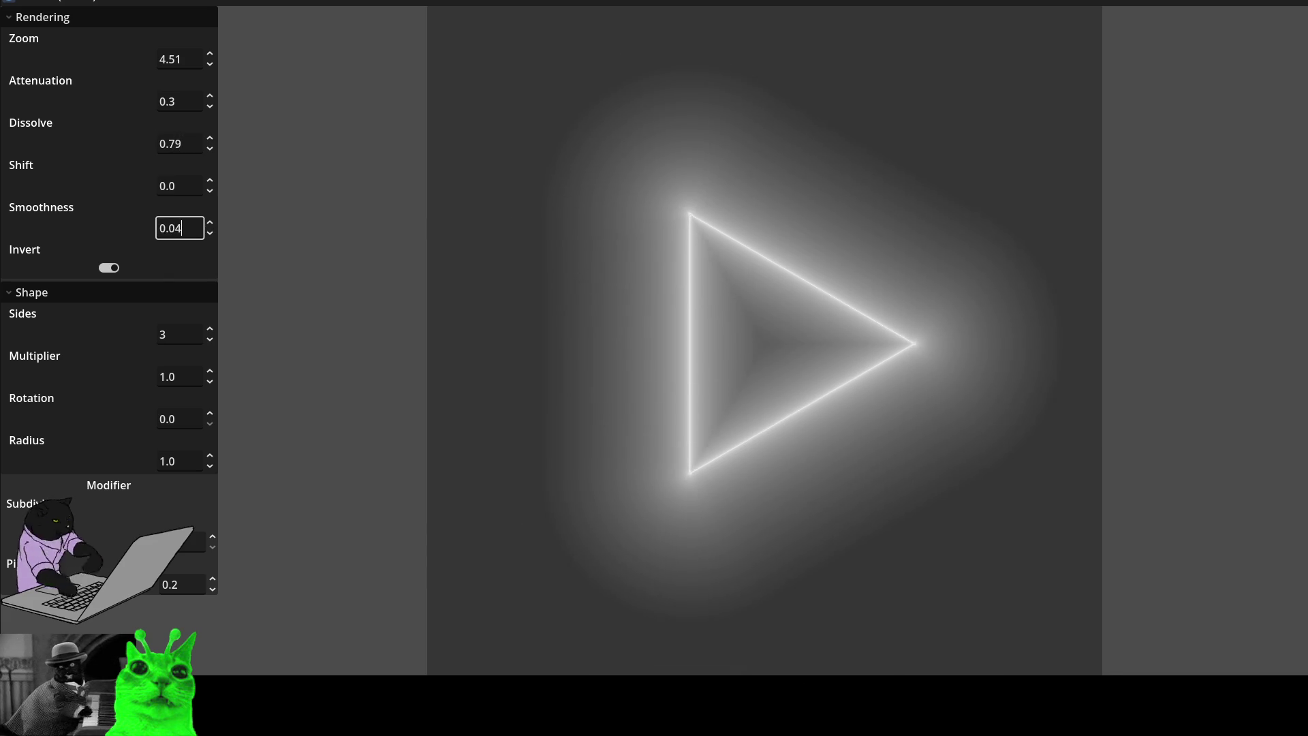
# - Tune Attenuation down toward 2.2 to soften the triangle
pyautogui.click(214, 96)
pyautogui.press('Up')
pyautogui.press('Up')
pyautogui.press('Up')
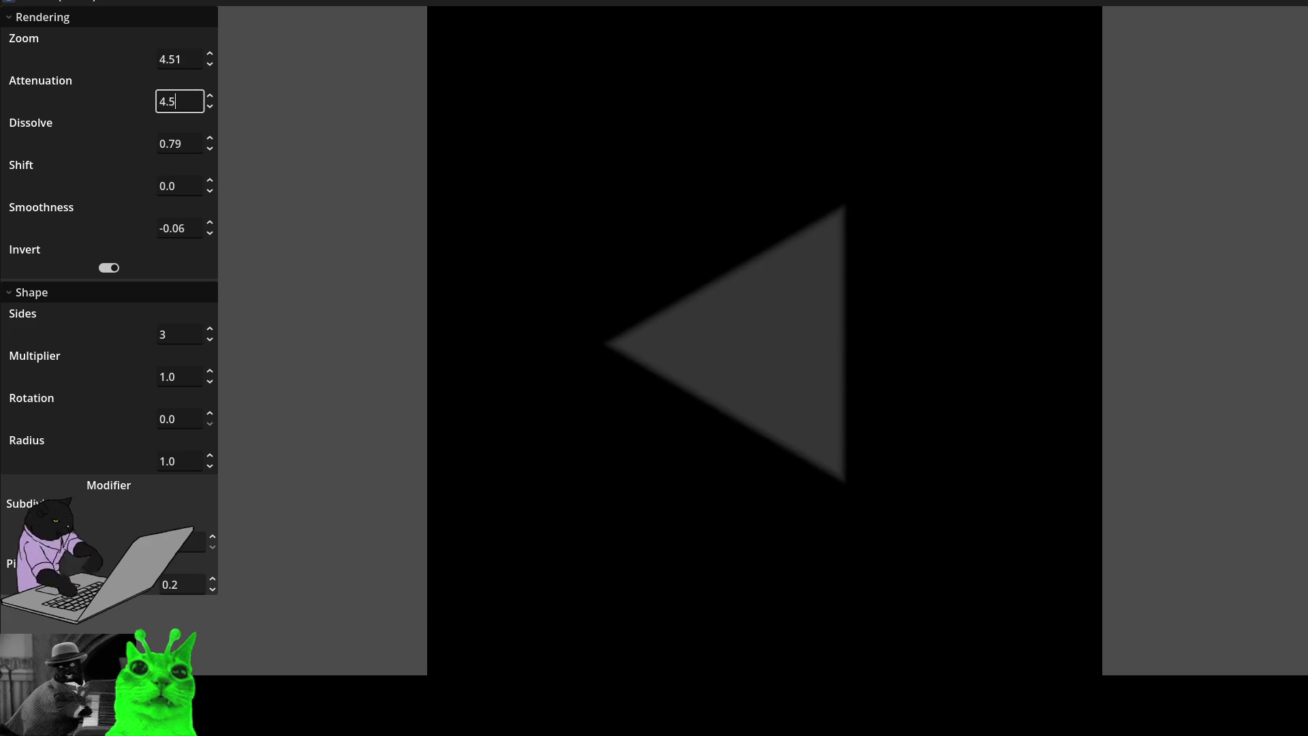
pyautogui.press('Up')
pyautogui.press('Up')
pyautogui.press('Up')
pyautogui.press('Down')
pyautogui.press('Down')
pyautogui.press('Down')
pyautogui.press('Up')
pyautogui.press('Up')
pyautogui.press('Up')
pyautogui.press('Down')
pyautogui.press('Down')
pyautogui.press('Down')
pyautogui.press('Up')
pyautogui.press('Up')
pyautogui.press('Up')
pyautogui.press('Down')
pyautogui.press('Down')
pyautogui.press('Down')
# - Set Shift to 0.26 and raise Sides to 5 for a pentagon
pyautogui.press('Down')
pyautogui.press('Down')
pyautogui.press('Down')
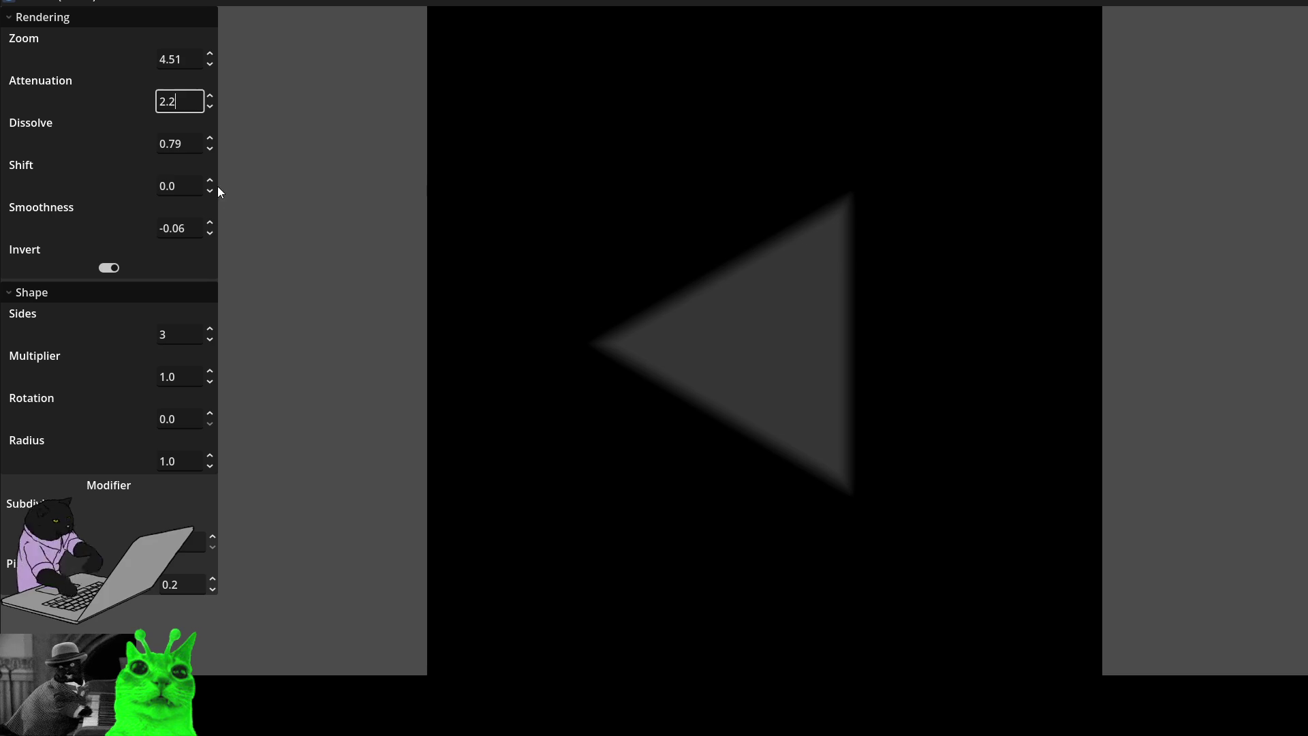
pyautogui.click(214, 186)
pyautogui.press('Up')
pyautogui.press('Up')
pyautogui.press('Up')
pyautogui.press('Down')
pyautogui.press('Down')
pyautogui.press('Down')
pyautogui.press('Down')
pyautogui.press('Down')
pyautogui.press('Down')
pyautogui.press('Up')
pyautogui.press('Up')
pyautogui.press('Up')
pyautogui.press('Down')
pyautogui.press('Down')
pyautogui.press('Down')
pyautogui.press('Up')
pyautogui.press('Up')
pyautogui.press('Up')
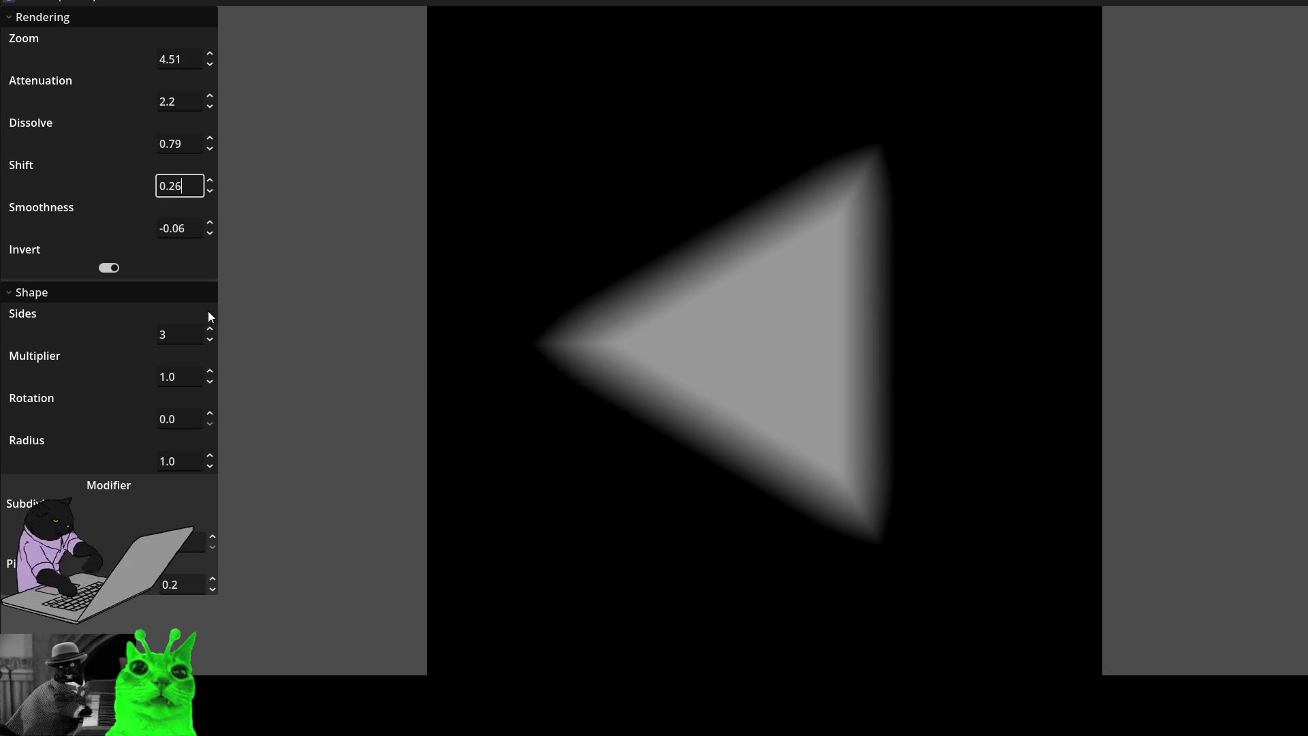
pyautogui.click(214, 329)
pyautogui.click(214, 329)
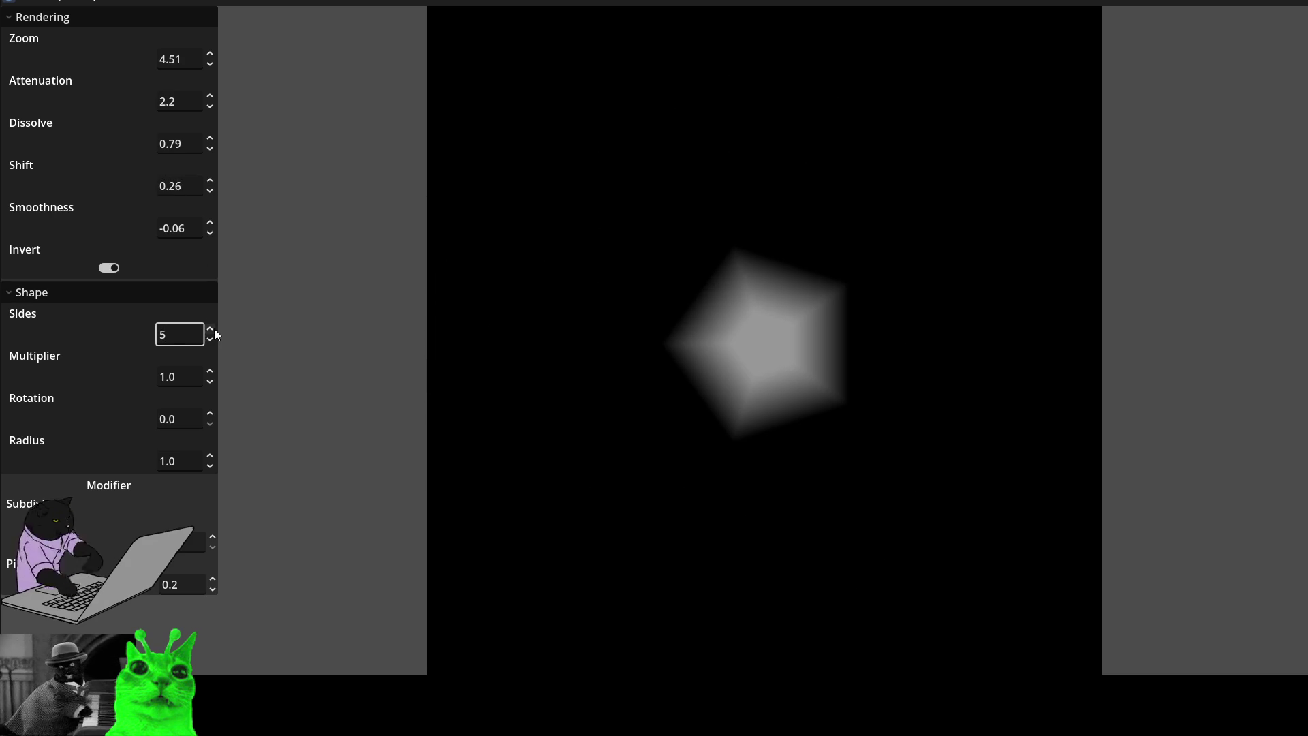
# - Set Dissolve to 1.0 and Attenuation to 20.5 so the pentagon turns bright white
pyautogui.click(209, 149)
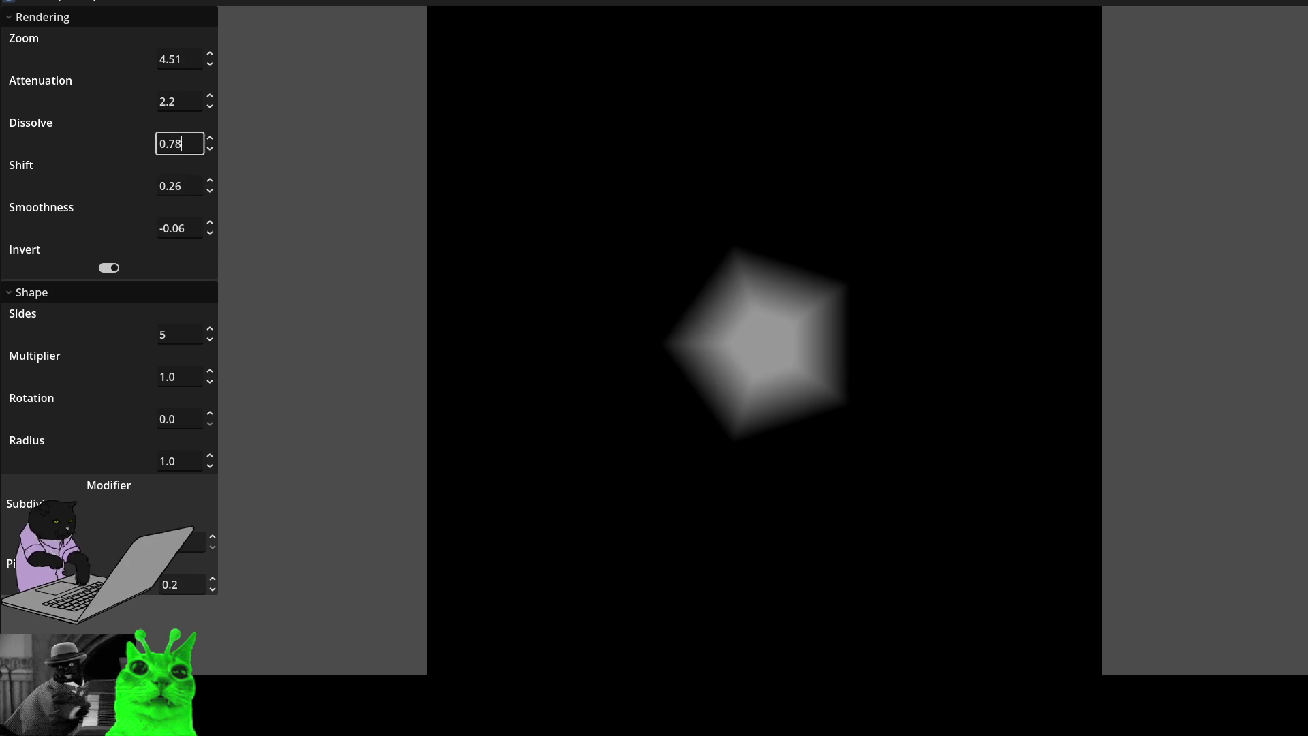
pyautogui.press('Down')
pyautogui.press('Down')
pyautogui.press('Down')
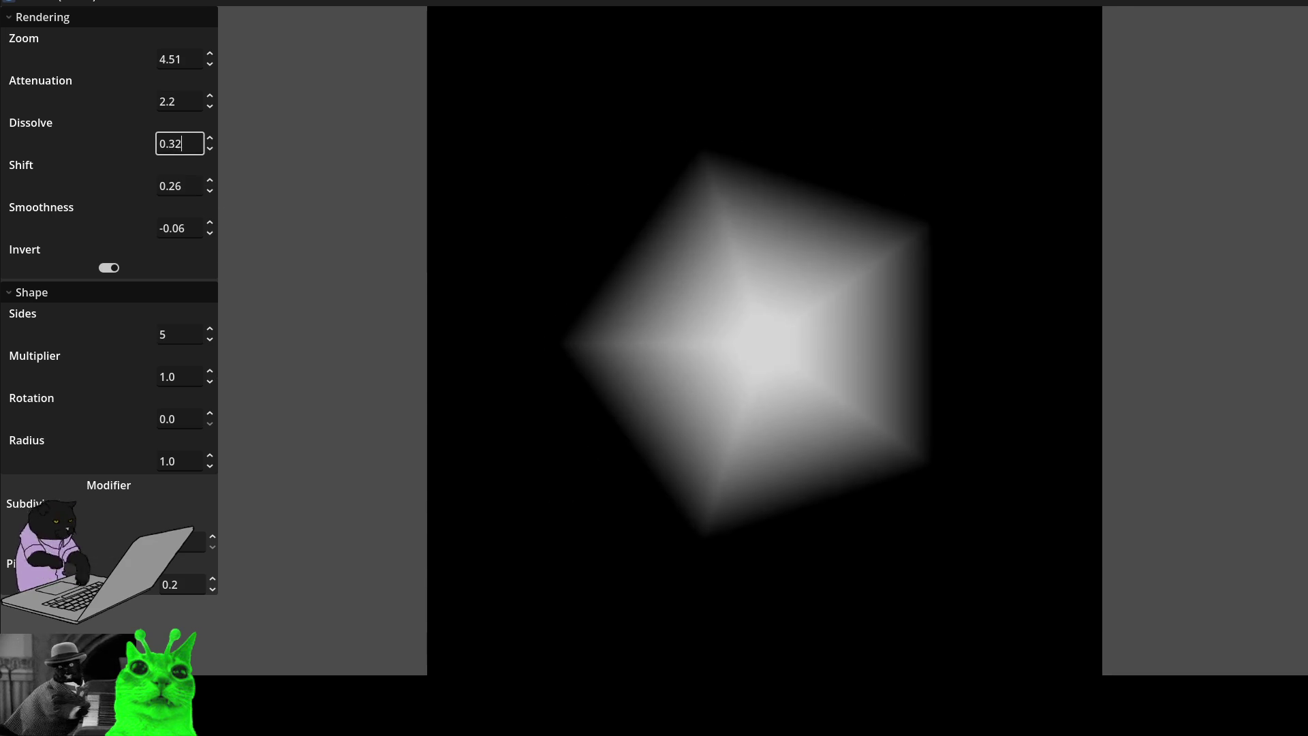
pyautogui.press('Down')
pyautogui.press('Down')
pyautogui.press('Up')
pyautogui.press('Up')
pyautogui.press('Up')
pyautogui.press('Down')
pyautogui.press('Down')
pyautogui.press('Down')
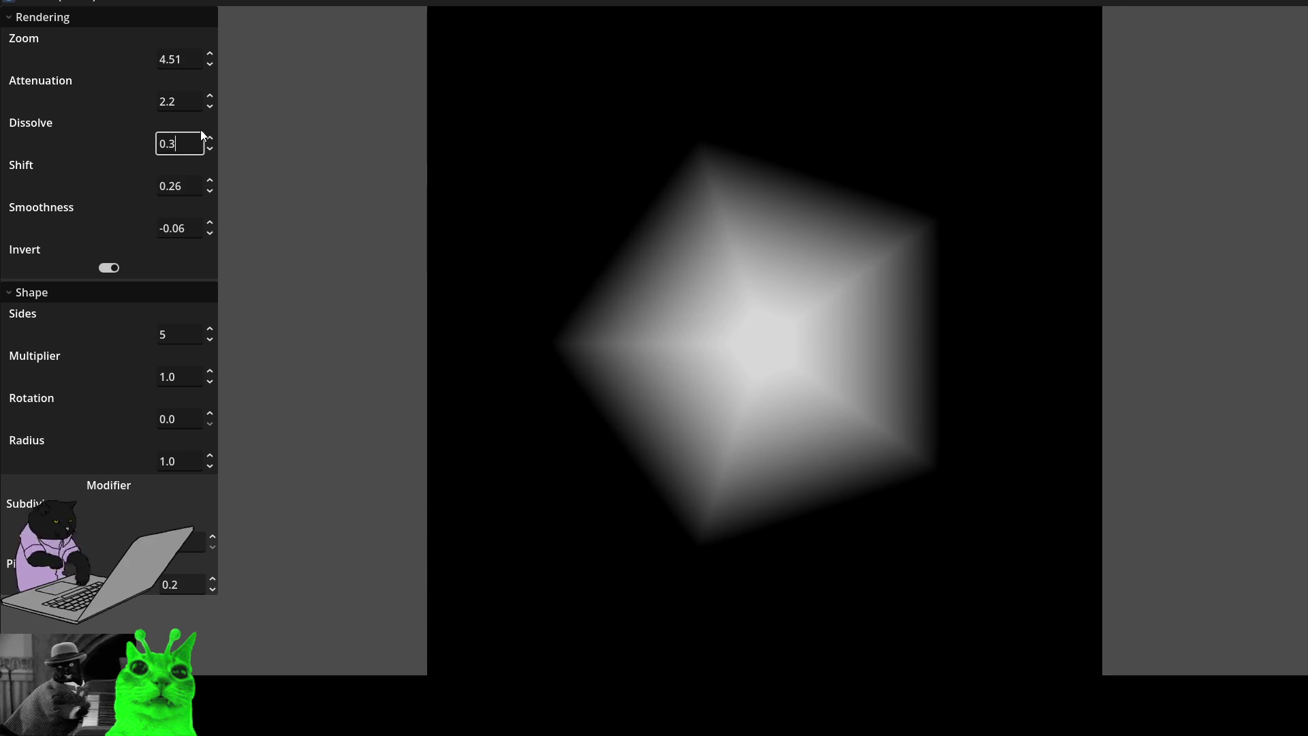
pyautogui.moveTo(200, 139); pyautogui.dragTo(131, 140)
pyautogui.write('1')
pyautogui.press('Return')
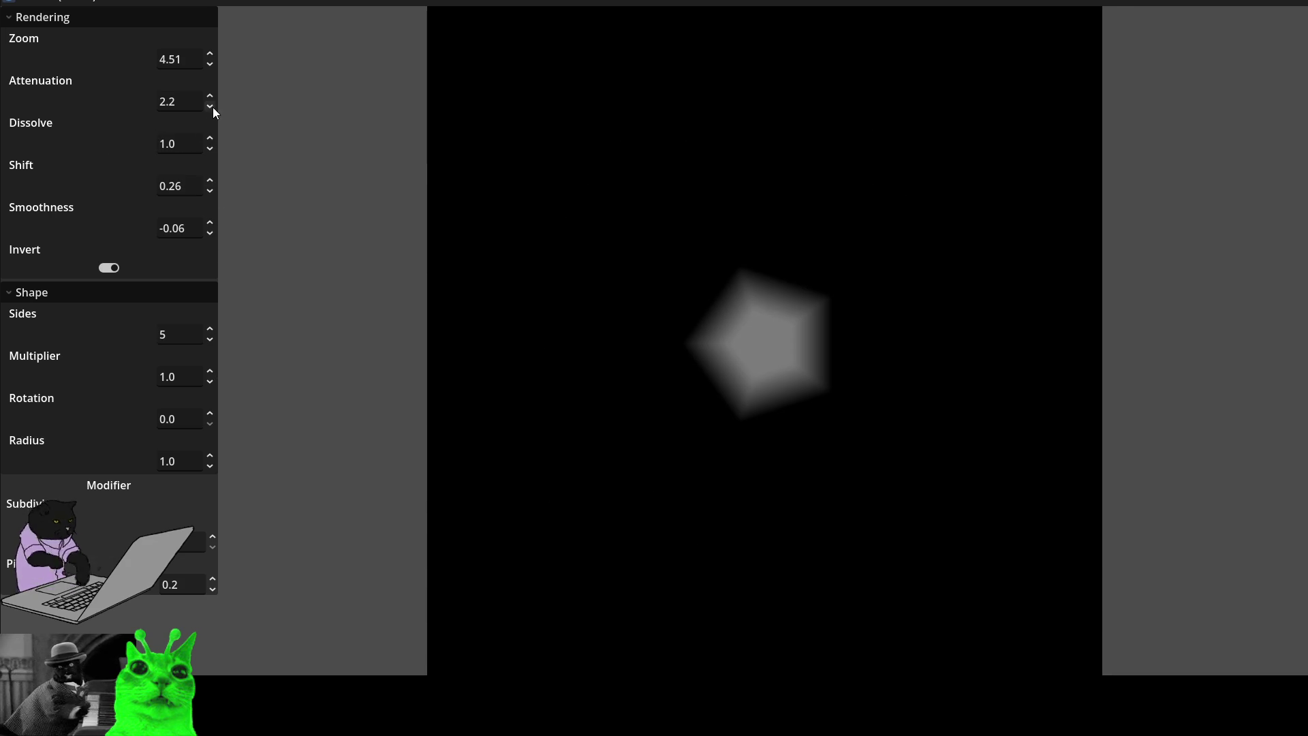
pyautogui.hotkey('shift', 'Tab')
pyautogui.write('20.5')
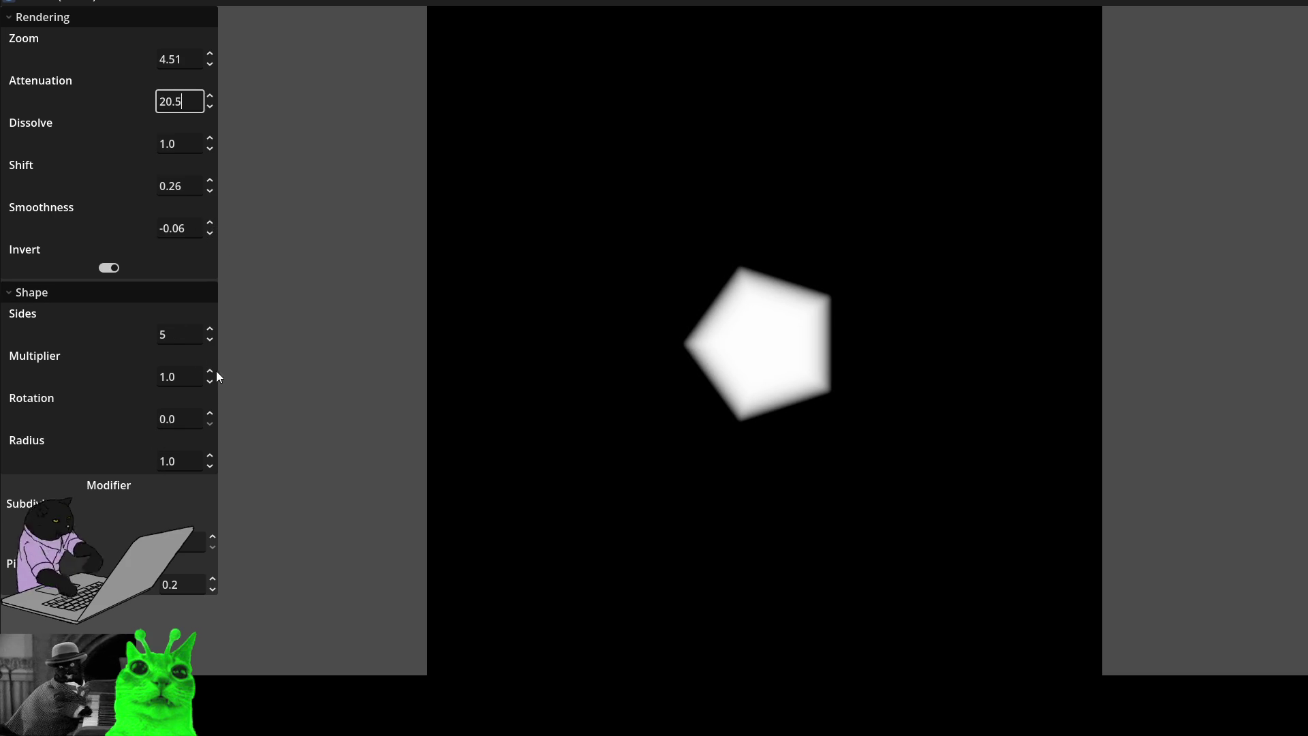
# - Raise Subdivisions three steps until the pentagon is nearly round
pyautogui.click(214, 536)
pyautogui.click(214, 536)
pyautogui.click(214, 536)
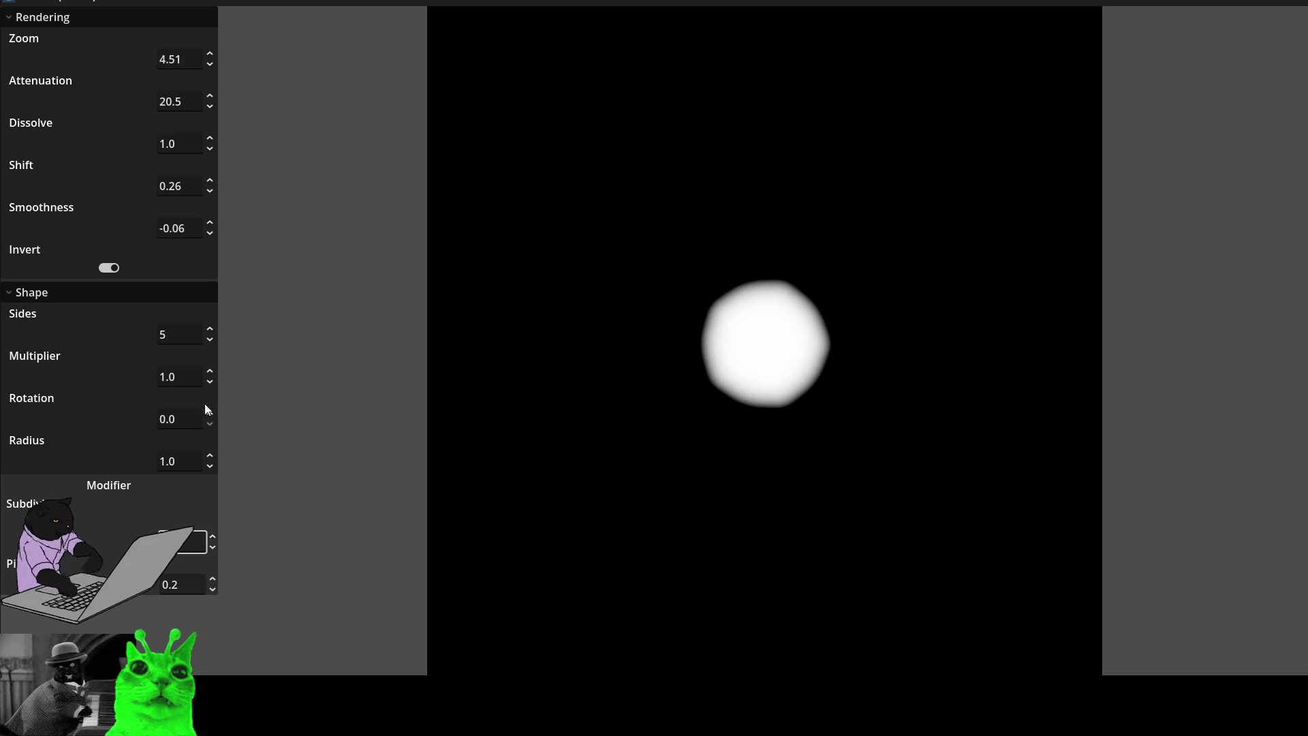
# - Scroll Multiplier to 0.42 for a teardrop shape, then scroll Smoothness up to 0.05
pyautogui.scroll(-10, 210, 372)
pyautogui.scroll(5, 210, 376)
pyautogui.scroll(-2, 210, 377)
pyautogui.scroll(1, 210, 377)
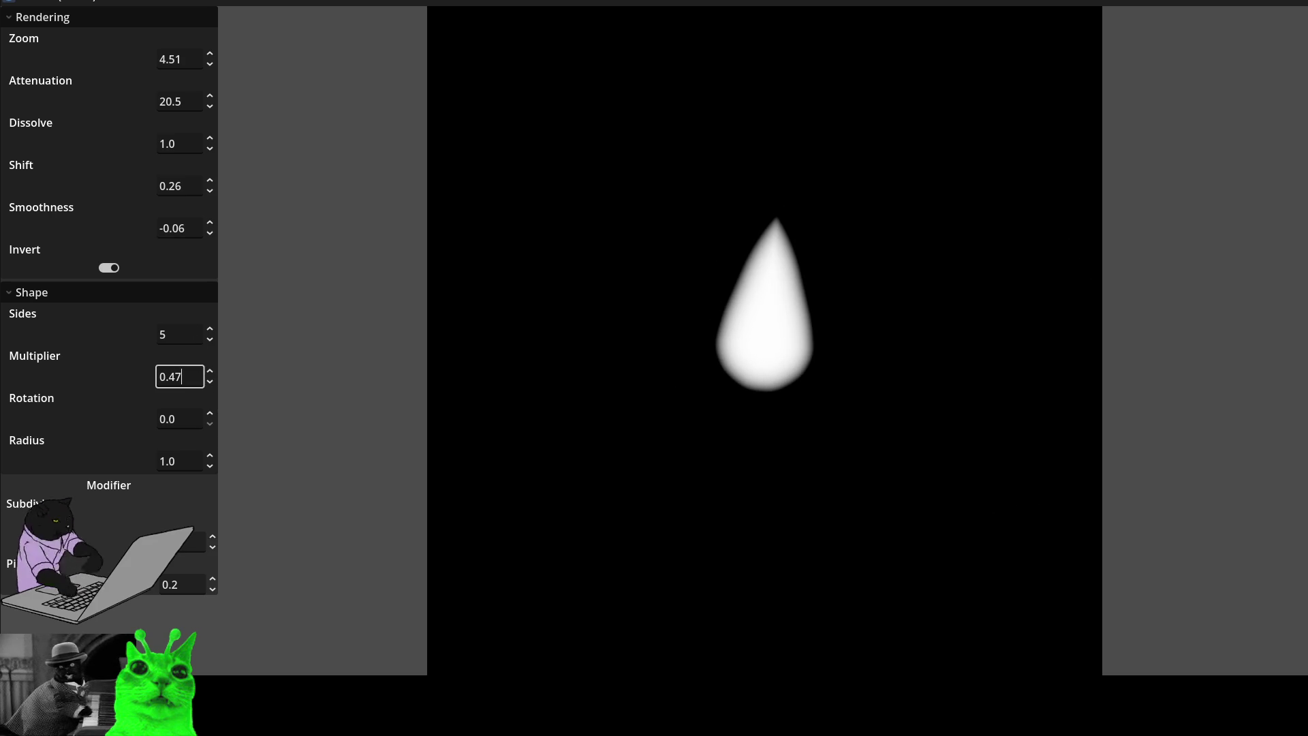
pyautogui.scroll(20, 210, 377)
pyautogui.scroll(-20, 210, 377)
pyautogui.scroll(5, 209, 377)
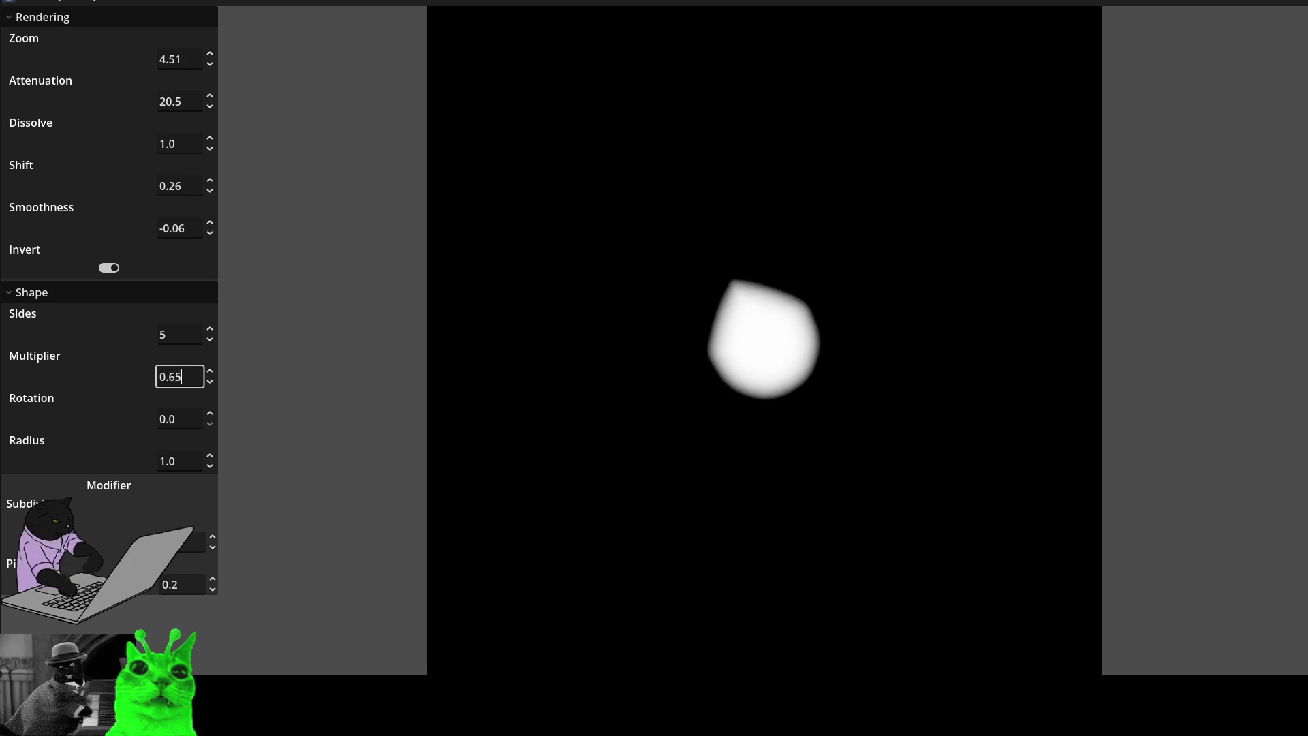
pyautogui.scroll(-4, 210, 376)
pyautogui.scroll(4, 210, 377)
pyautogui.scroll(4, 209, 377)
pyautogui.scroll(-7, 209, 377)
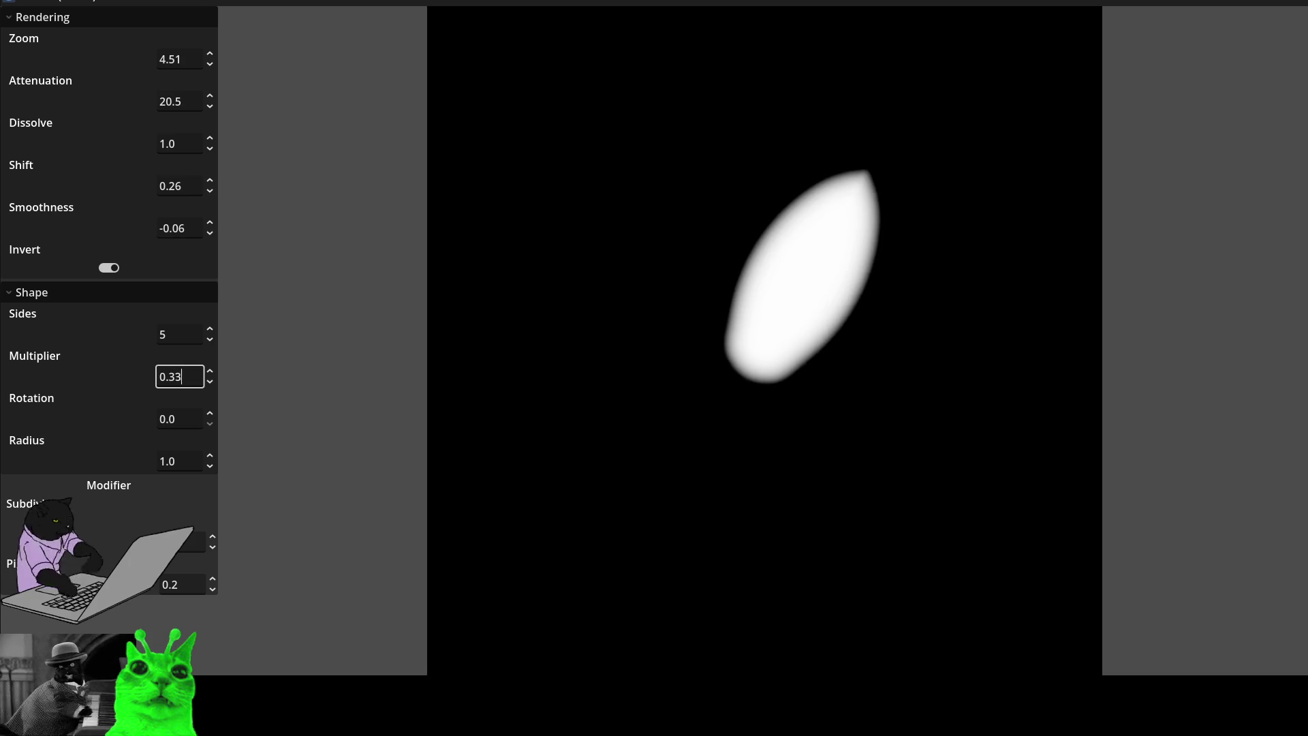
pyautogui.scroll(4, 210, 377)
pyautogui.scroll(-2, 210, 377)
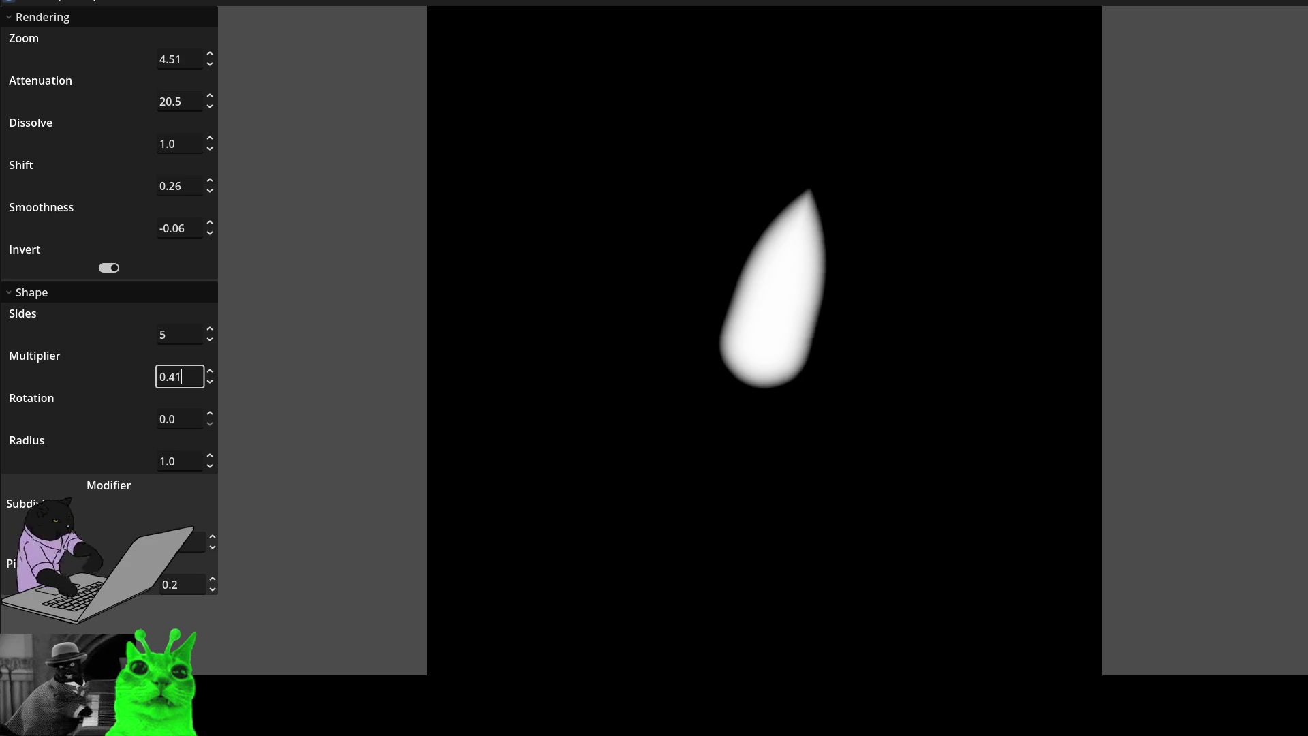
pyautogui.scroll(-3, 210, 376)
pyautogui.scroll(6, 209, 376)
pyautogui.scroll(-6, 210, 377)
pyautogui.scroll(3, 210, 377)
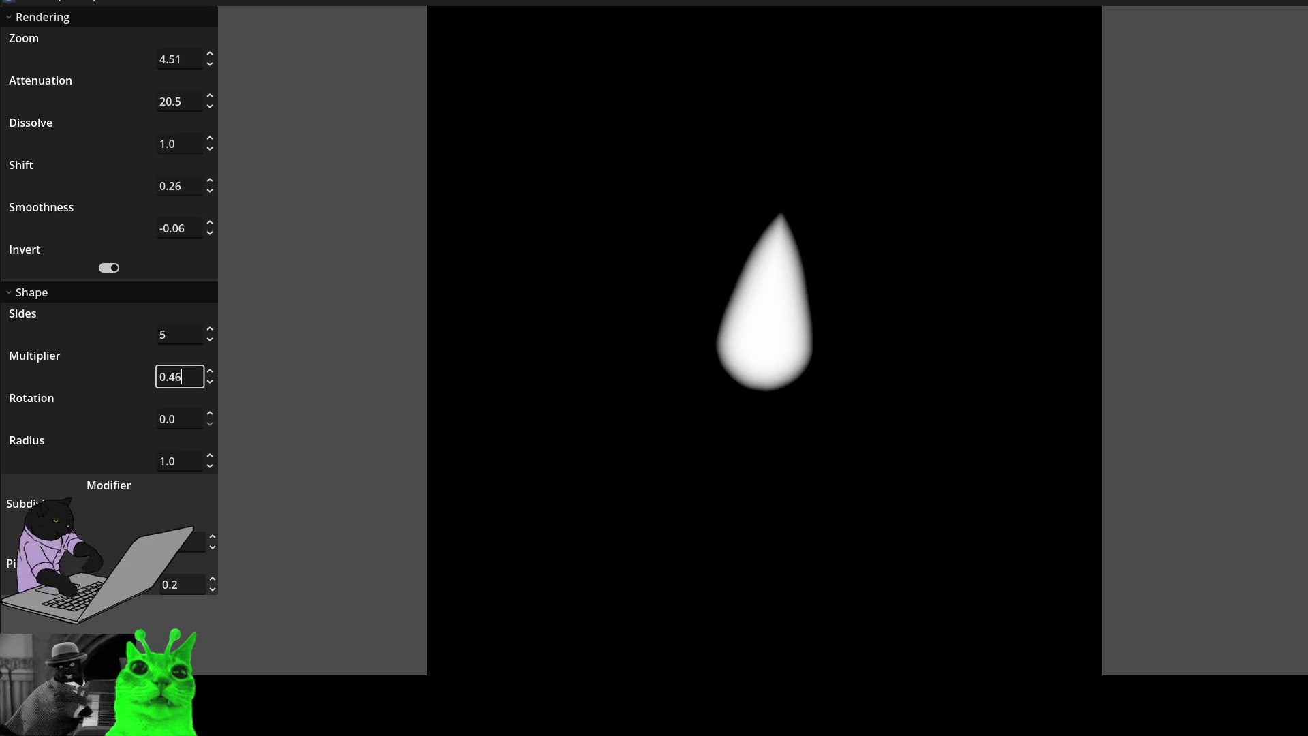
pyautogui.scroll(-2, 210, 376)
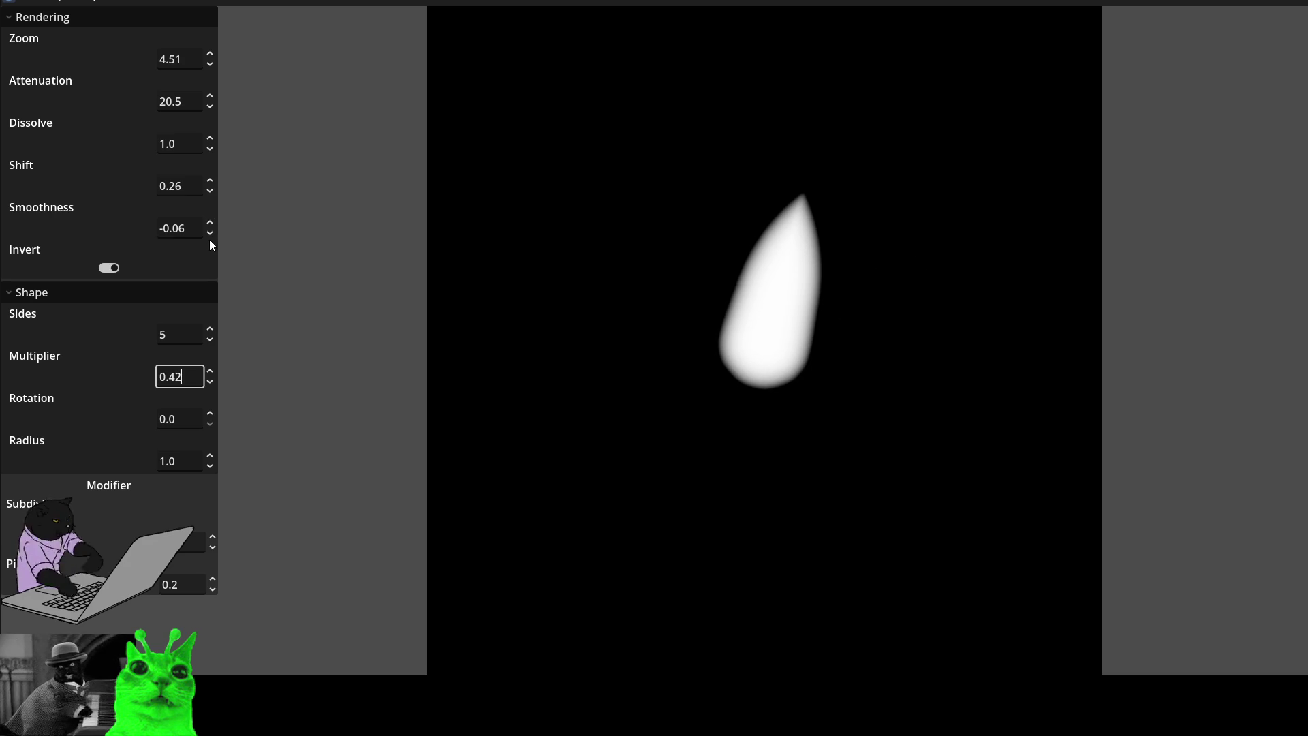
pyautogui.scroll(8, 207, 227)
pyautogui.scroll(-5, 208, 228)
pyautogui.scroll(2, 207, 228)
# - Retype the Attenuation value, settling on 0.8
pyautogui.doubleClick(178, 102)
pyautogui.write('3.3')
pyautogui.press('BackSpace')
pyautogui.press('BackSpace')
pyautogui.press('BackSpace')
pyautogui.write('0.3')
pyautogui.press('BackSpace')
pyautogui.write('8')
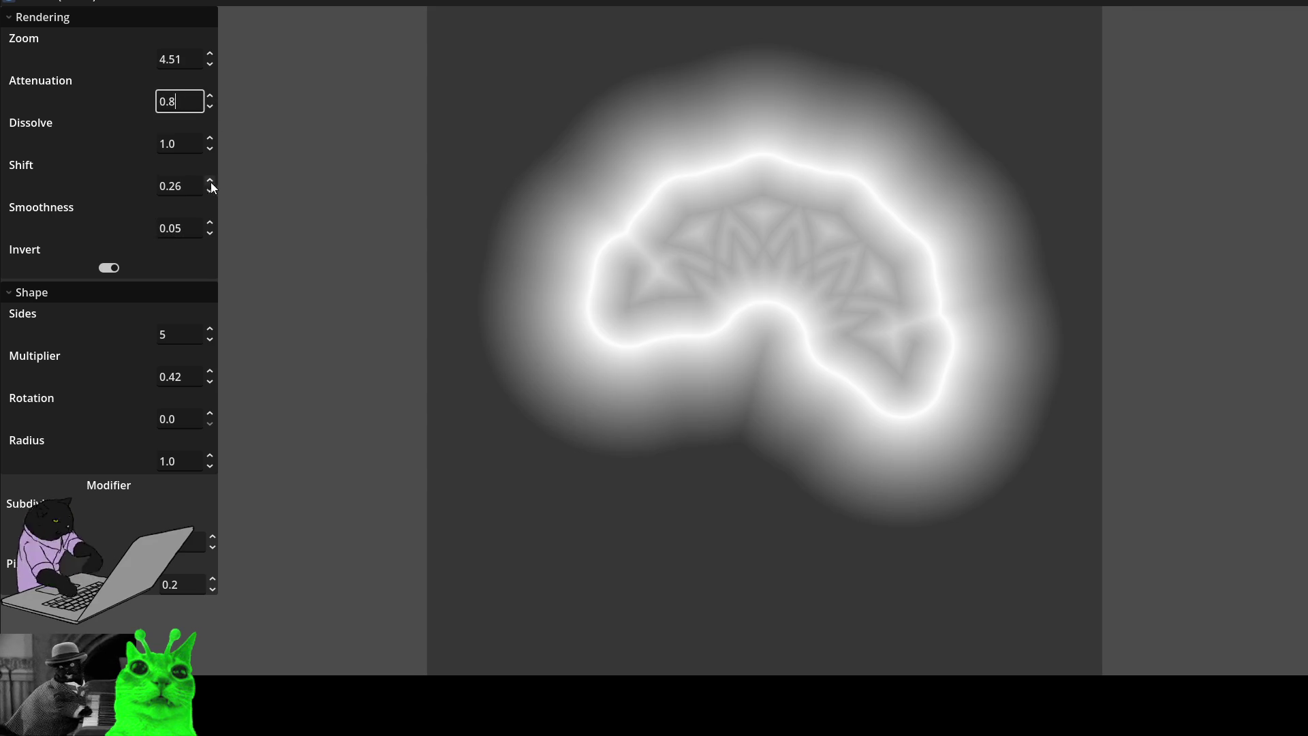
# - Set Shift to 0.18 and add one subdivision for a more complex outline
pyautogui.click(211, 186)
pyautogui.press('BackSpace')
pyautogui.press('BackSpace')
pyautogui.press('BackSpace')
pyautogui.write('-0.3')
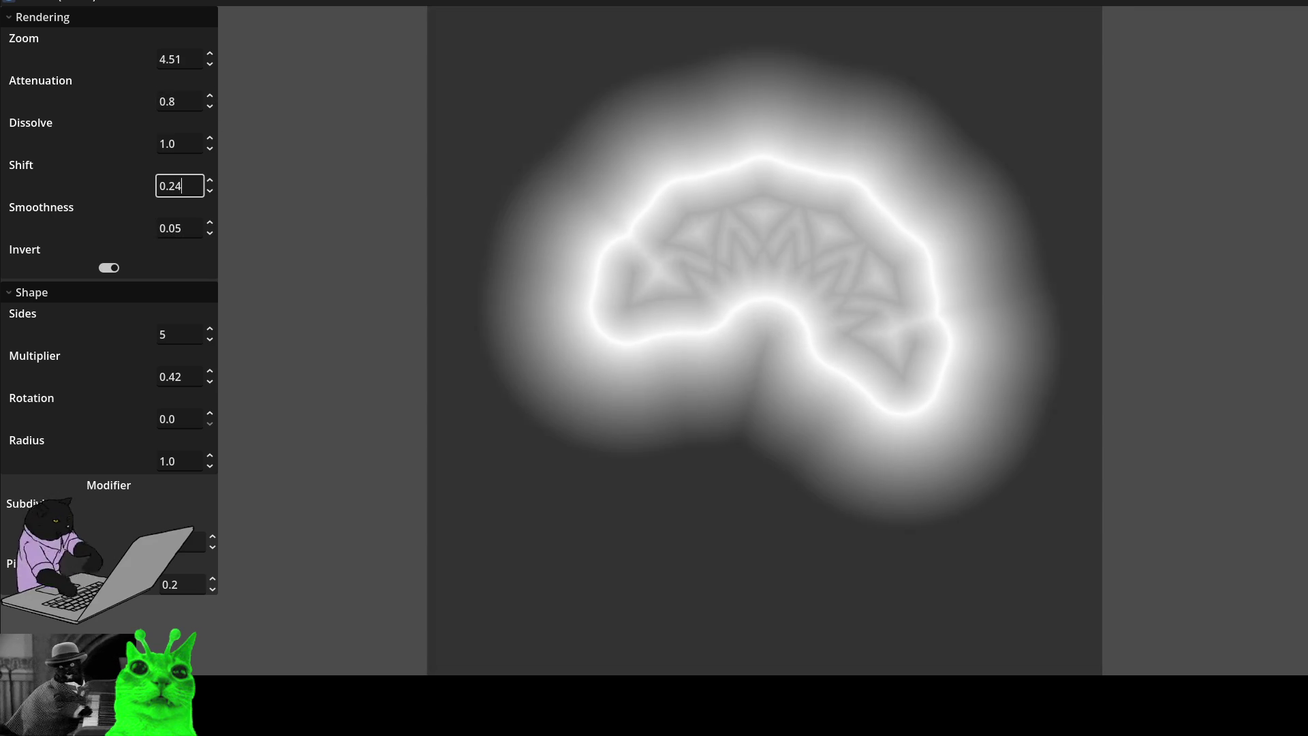
pyautogui.press('BackSpace')
pyautogui.press('BackSpace')
pyautogui.press('BackSpace')
pyautogui.write('0.18')
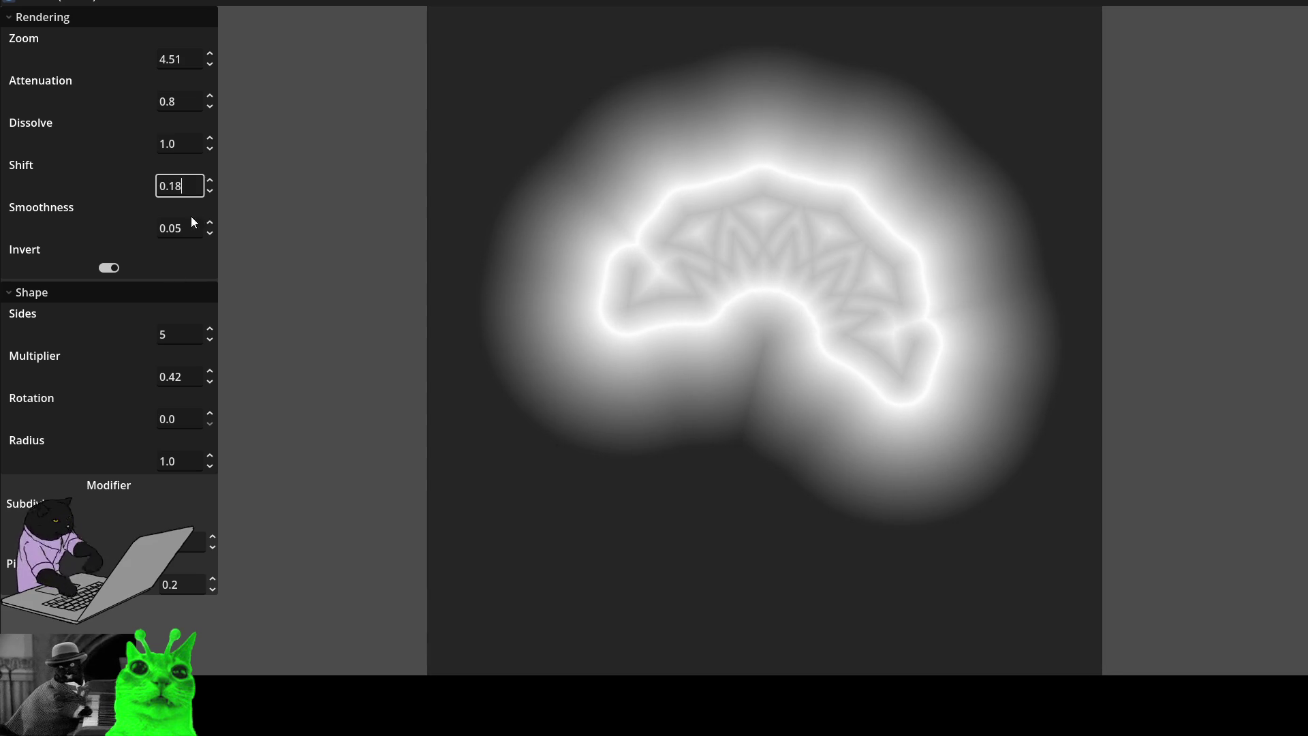
pyautogui.click(216, 540)
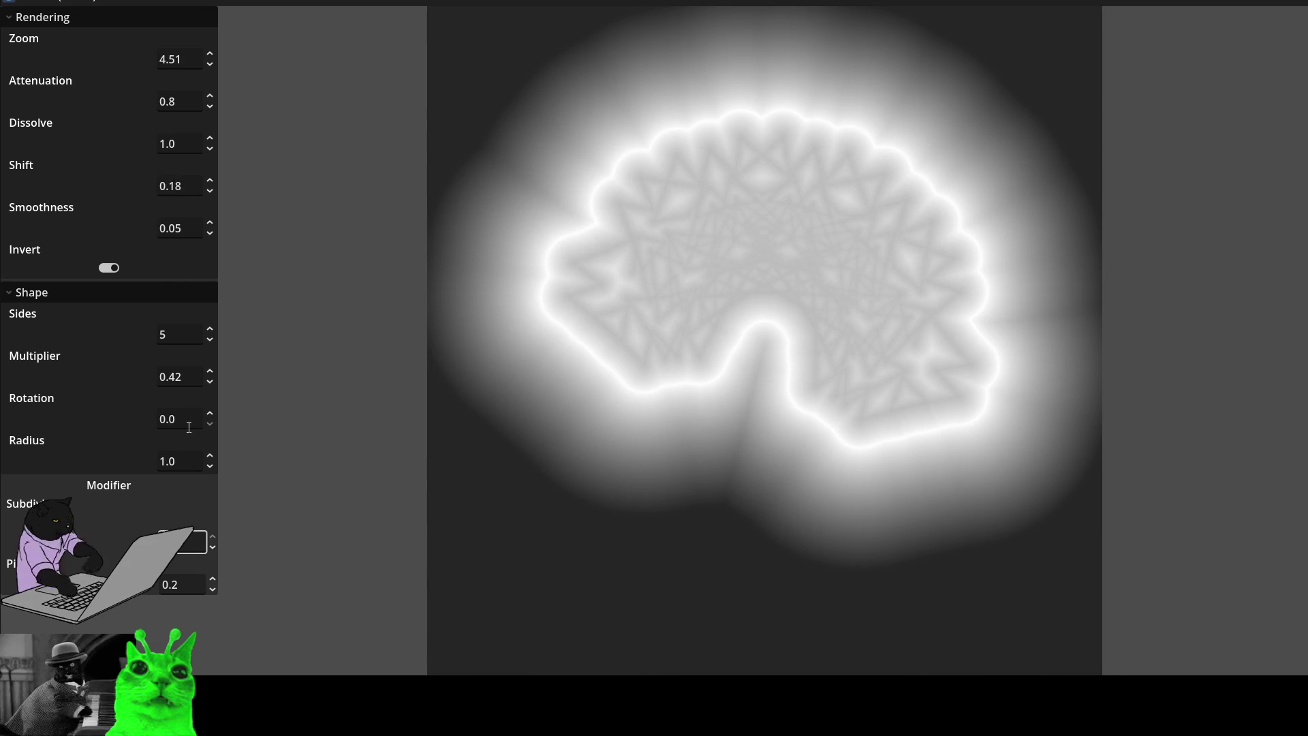
# - Set Multiplier to 2.0 after briefly trying 0.5
pyautogui.click(191, 377)
pyautogui.hotkey('ctrl', 'a')
pyautogui.press('BackSpace')
pyautogui.write('.5')
pyautogui.press('Return')
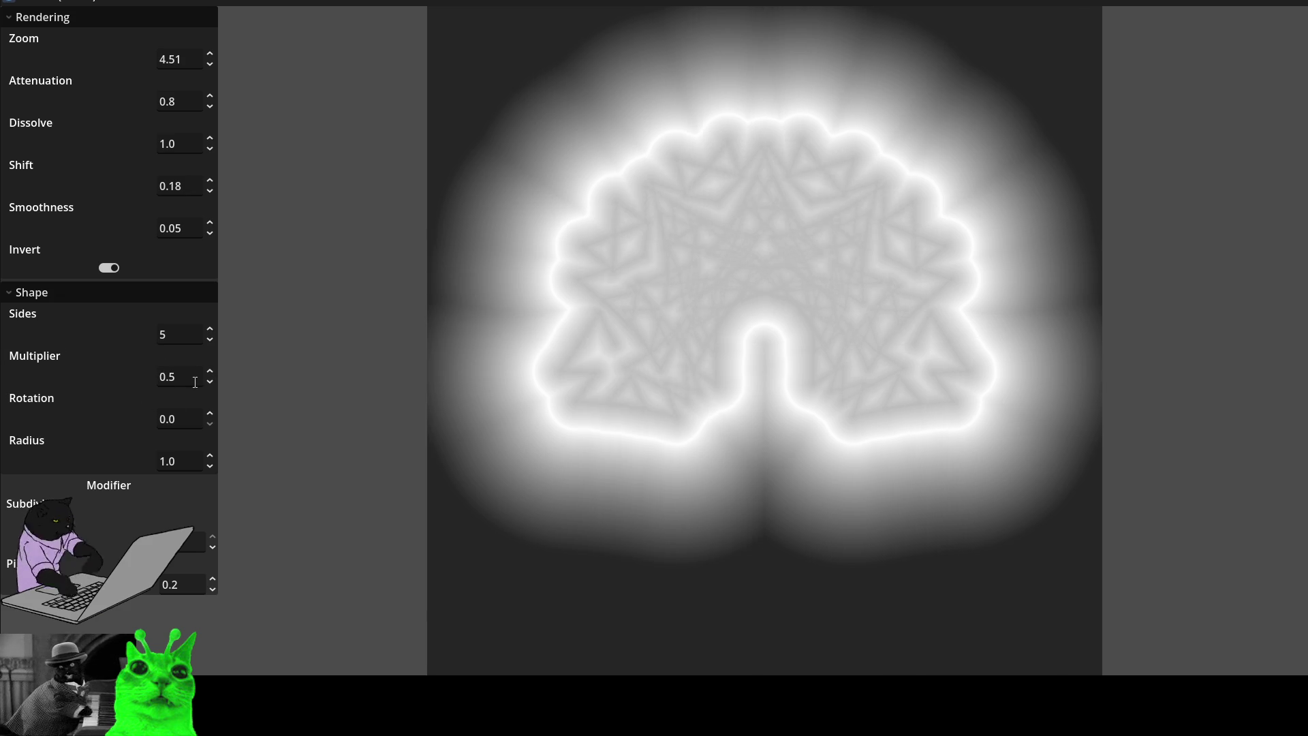
pyautogui.hotkey('ctrl', 'a')
pyautogui.write('2')
pyautogui.hotkey('shift', 'Tab')
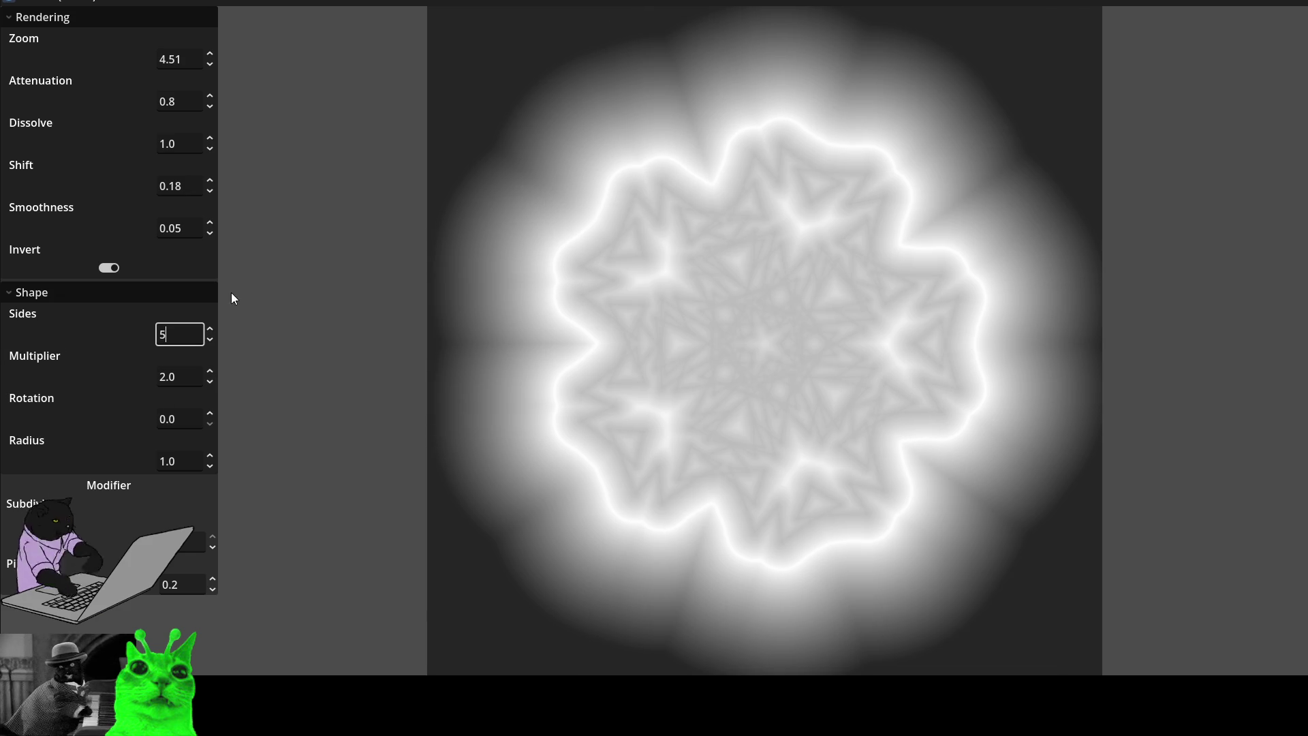
# - Try different Attenuation values, ending with 5.1 typed in
pyautogui.scroll(-8, 207, 102)
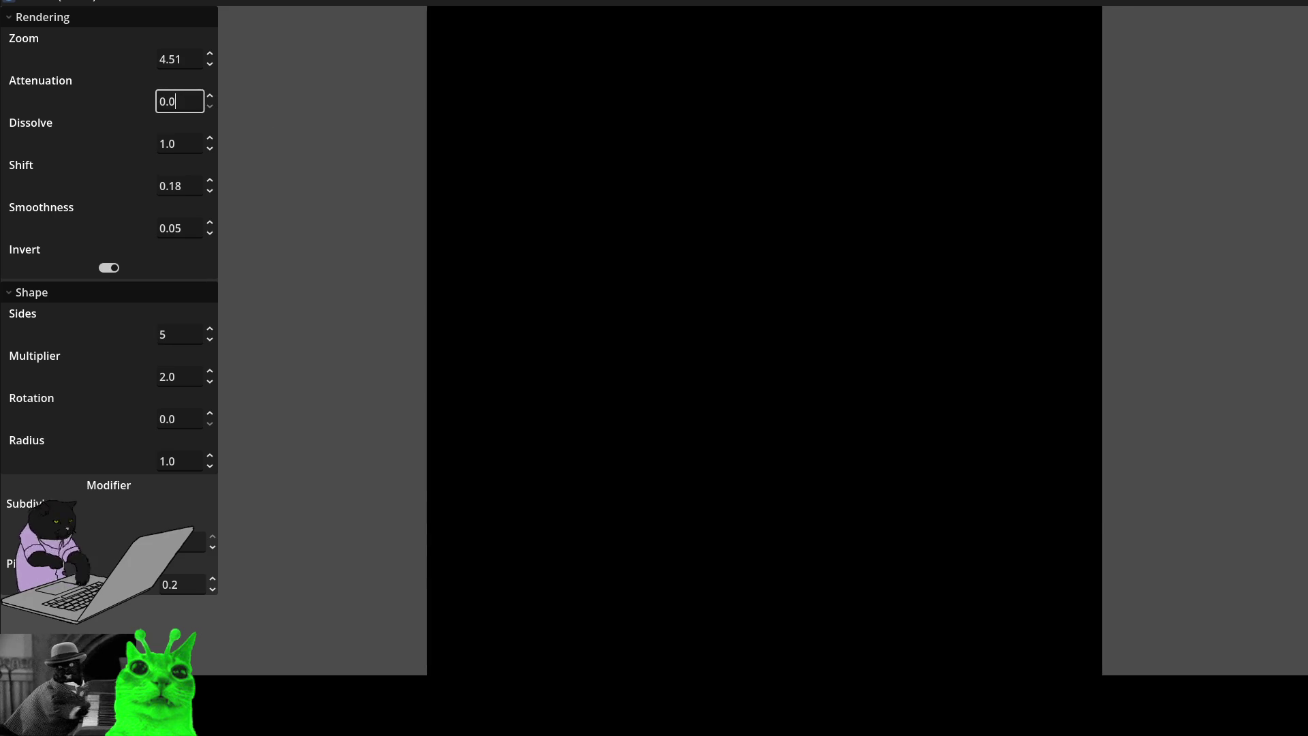
pyautogui.scroll(5, 207, 103)
pyautogui.scroll(-3, 207, 103)
pyautogui.scroll(-20, 207, 230)
pyautogui.scroll(11, 207, 229)
pyautogui.doubleClick(200, 100)
pyautogui.write('93.2')
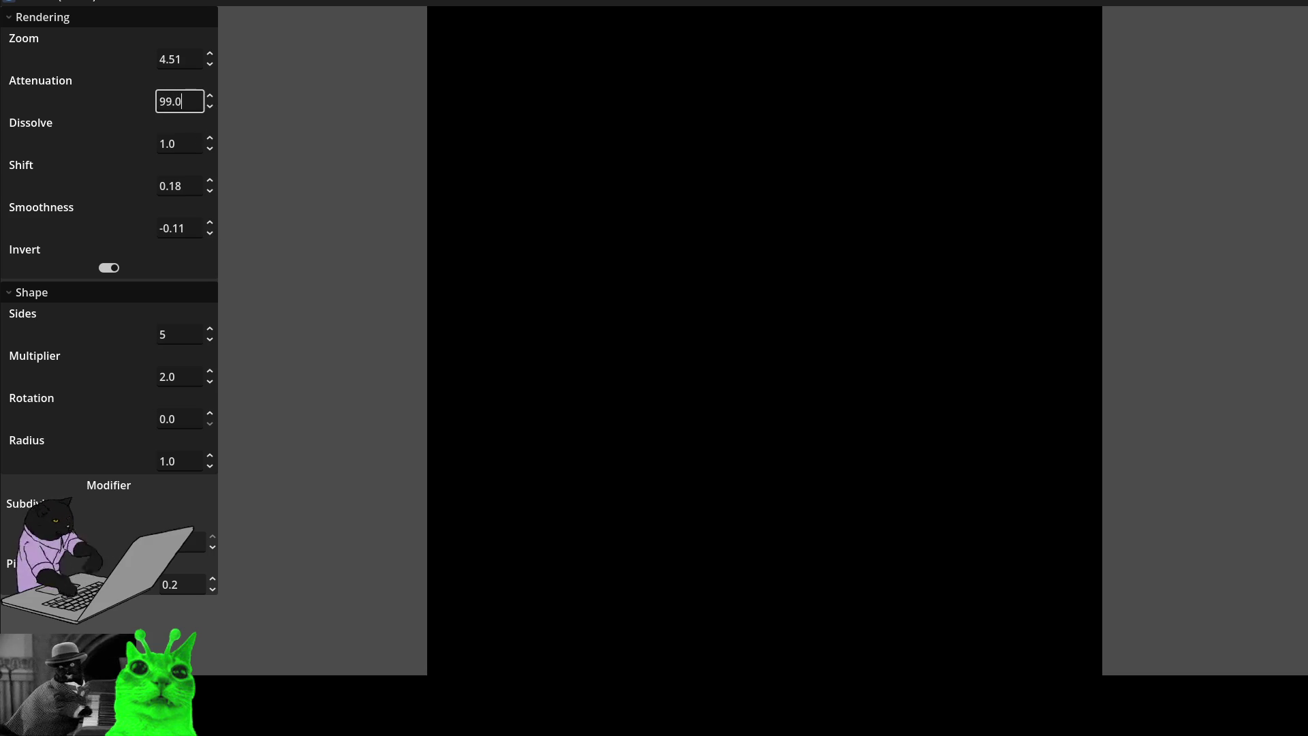
pyautogui.press('BackSpace')
pyautogui.press('BackSpace')
pyautogui.press('BackSpace')
pyautogui.write('0.6')
pyautogui.press('BackSpace')
pyautogui.press('BackSpace')
pyautogui.press('BackSpace')
pyautogui.write('5.1')
# - Scroll-tune Shift to 0.0 and Attenuation to 0.3, then nudge Smoothness down
pyautogui.click(187, 195)
pyautogui.scroll(20, 207, 231)
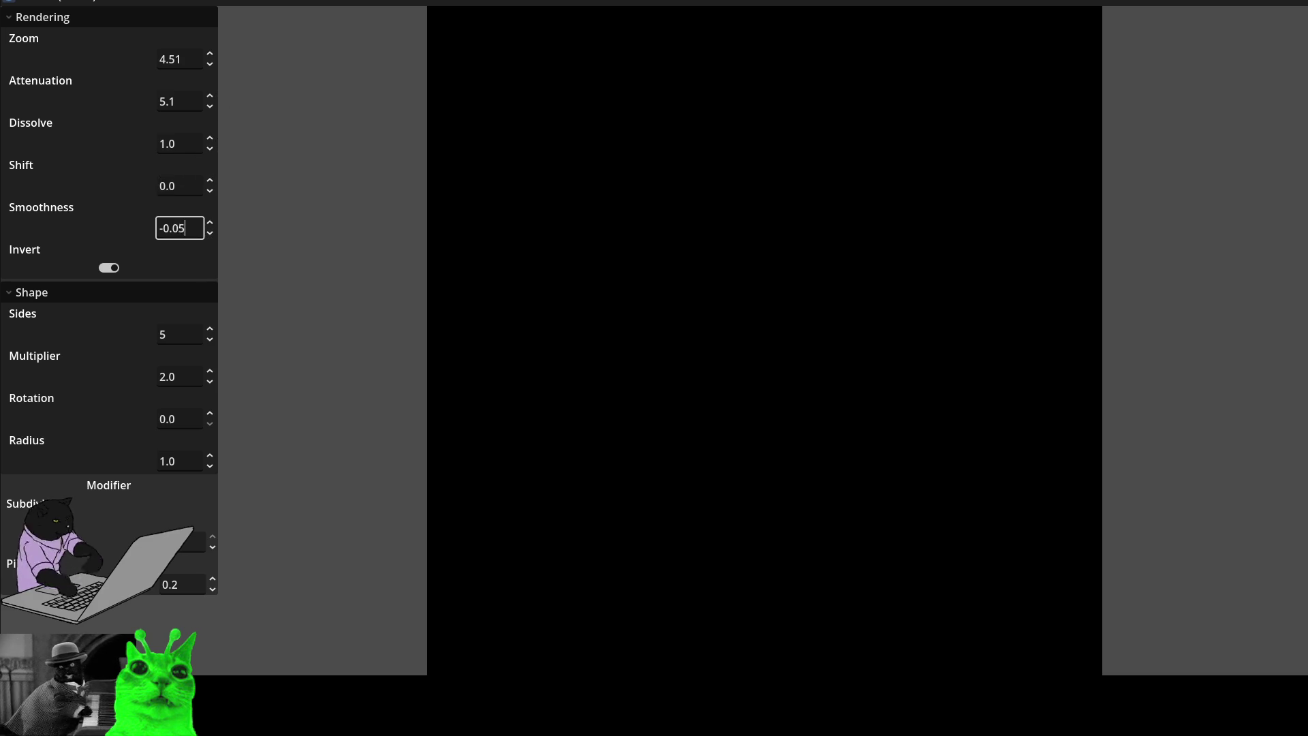
pyautogui.scroll(-20, 210, 102)
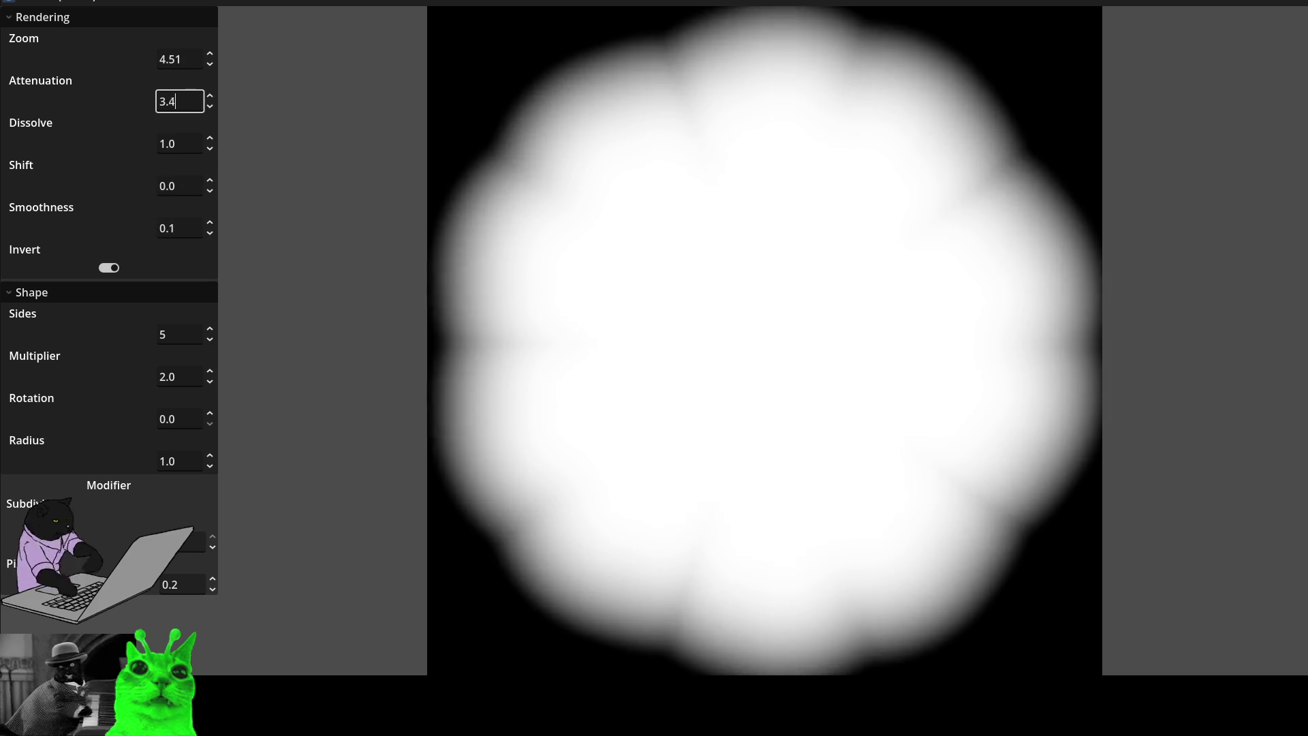
pyautogui.scroll(6, 180, 101)
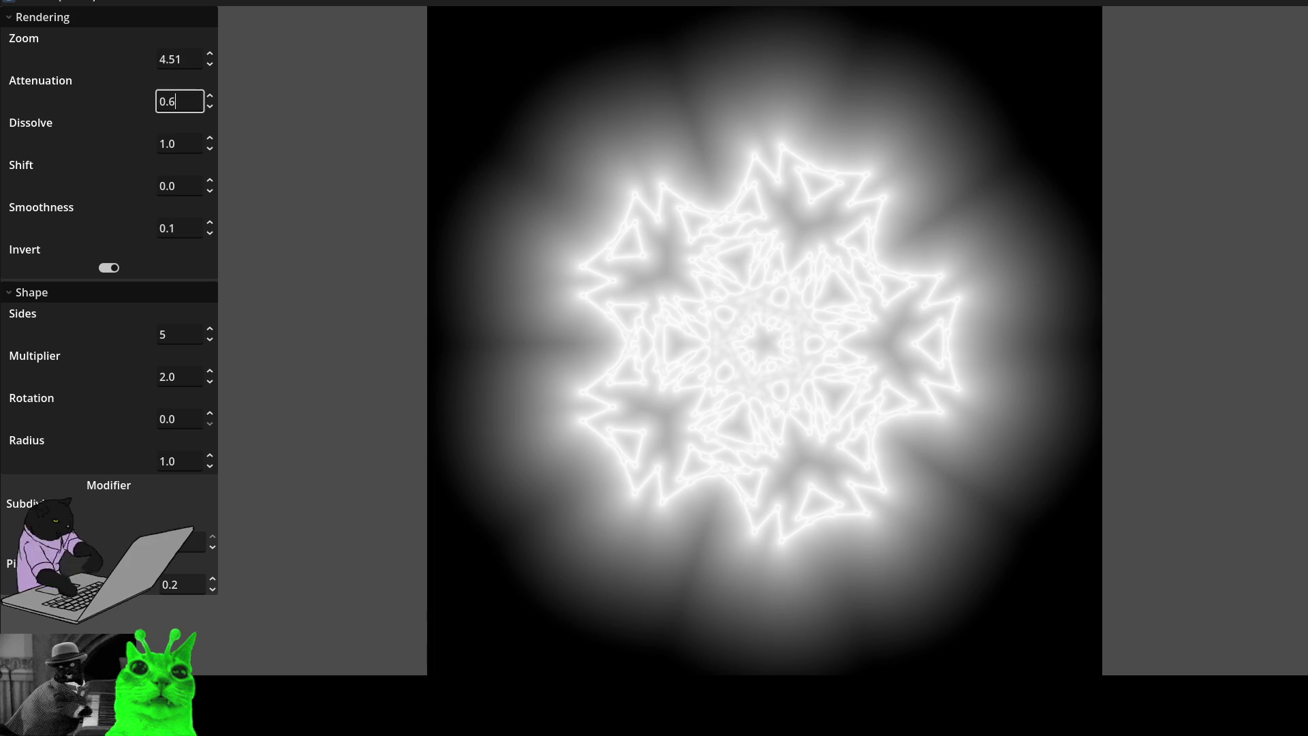
pyautogui.scroll(-6, 179, 100)
pyautogui.scroll(6, 180, 101)
pyautogui.scroll(-6, 179, 100)
pyautogui.scroll(1, 179, 100)
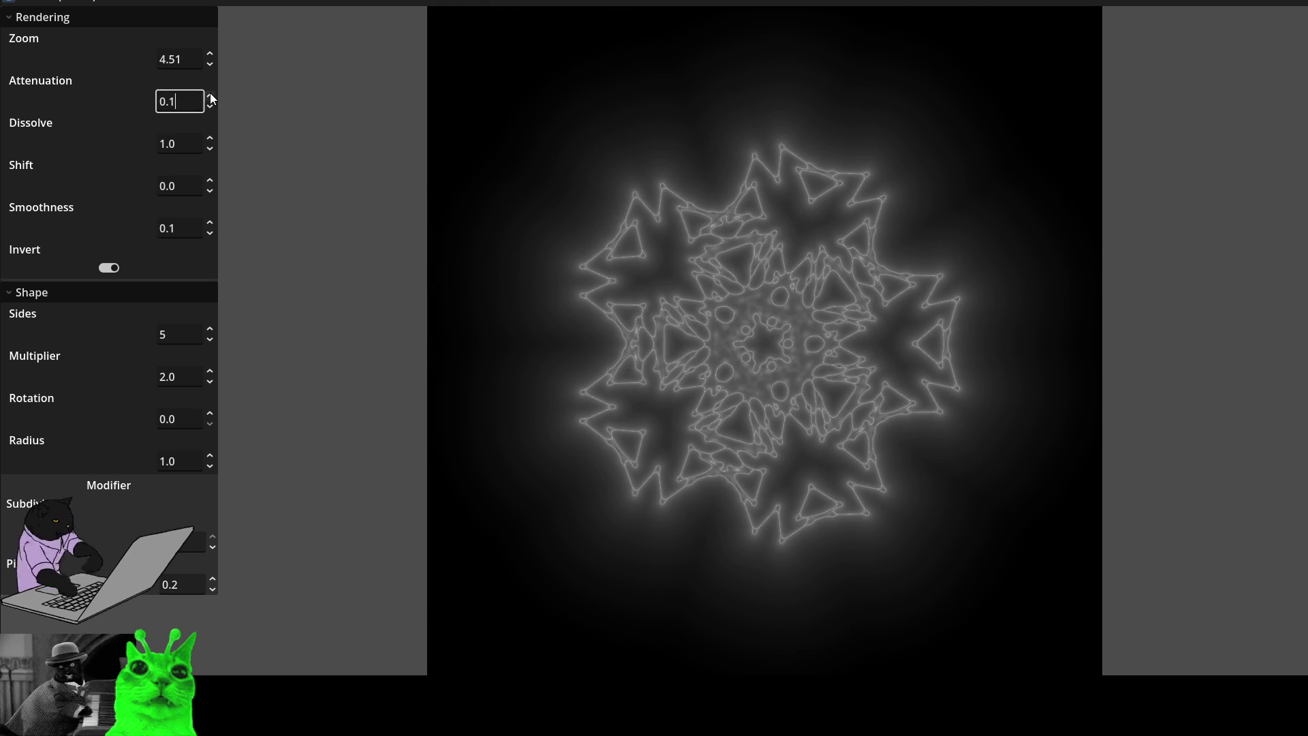
pyautogui.scroll(5, 192, 101)
pyautogui.scroll(-4, 193, 101)
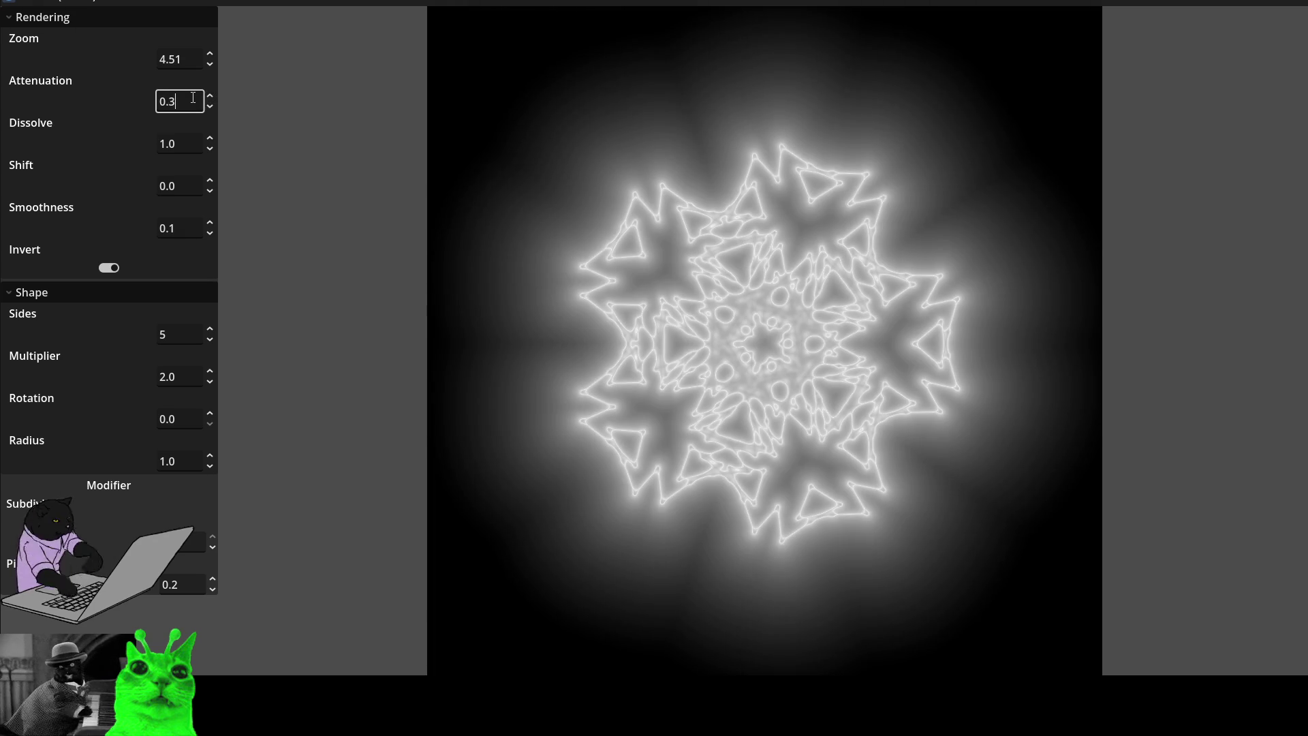
pyautogui.scroll(-1, 192, 99)
pyautogui.scroll(2, 193, 98)
pyautogui.scroll(1, 192, 98)
pyautogui.scroll(-1, 193, 98)
pyautogui.click(213, 233)
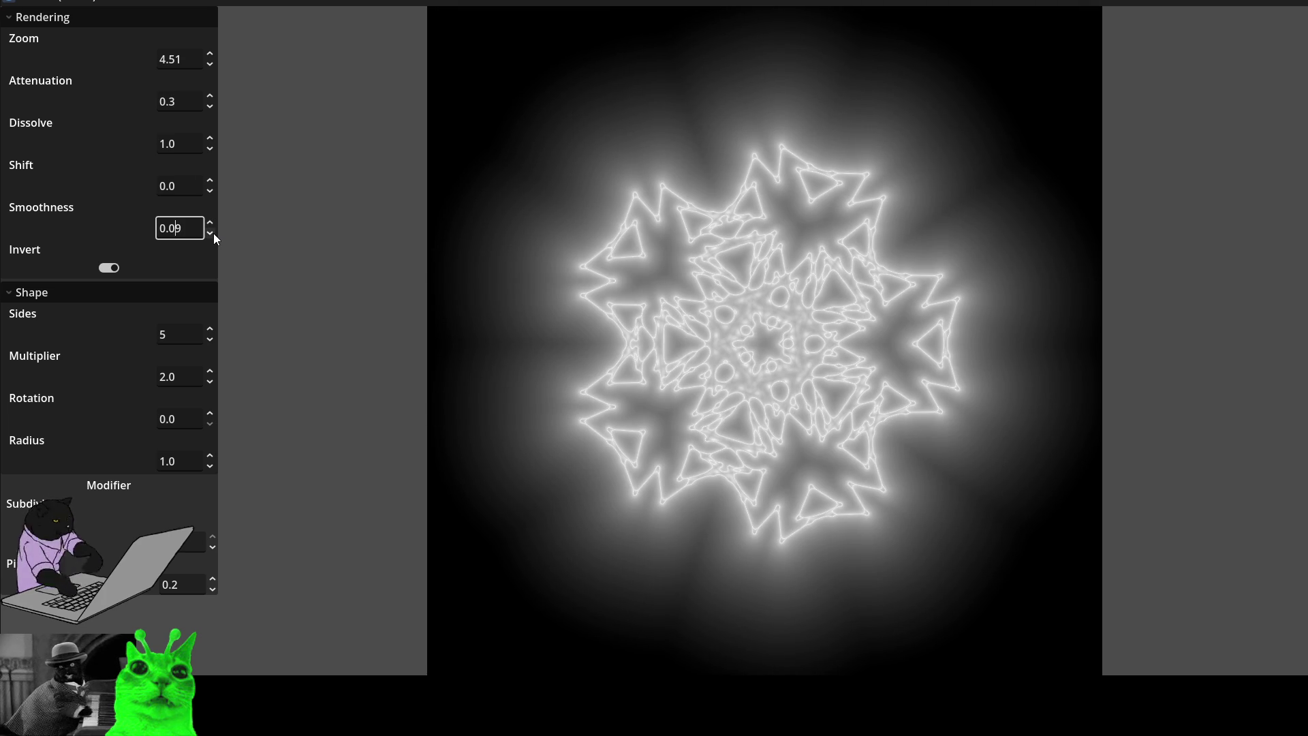
# - Sweep Smoothness up past 1.0 and back down to 0.1 for sharp, angular edges
pyautogui.scroll(-6, 214, 233)
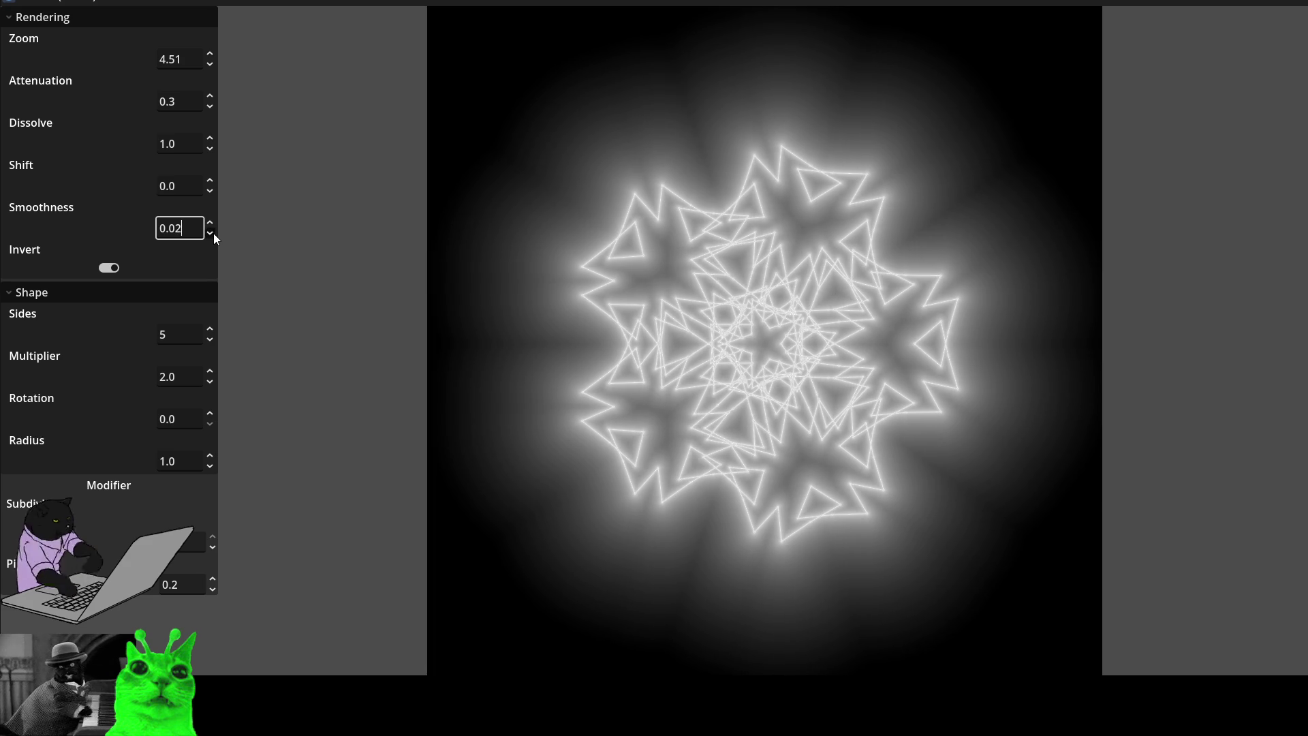
pyautogui.scroll(-1, 214, 233)
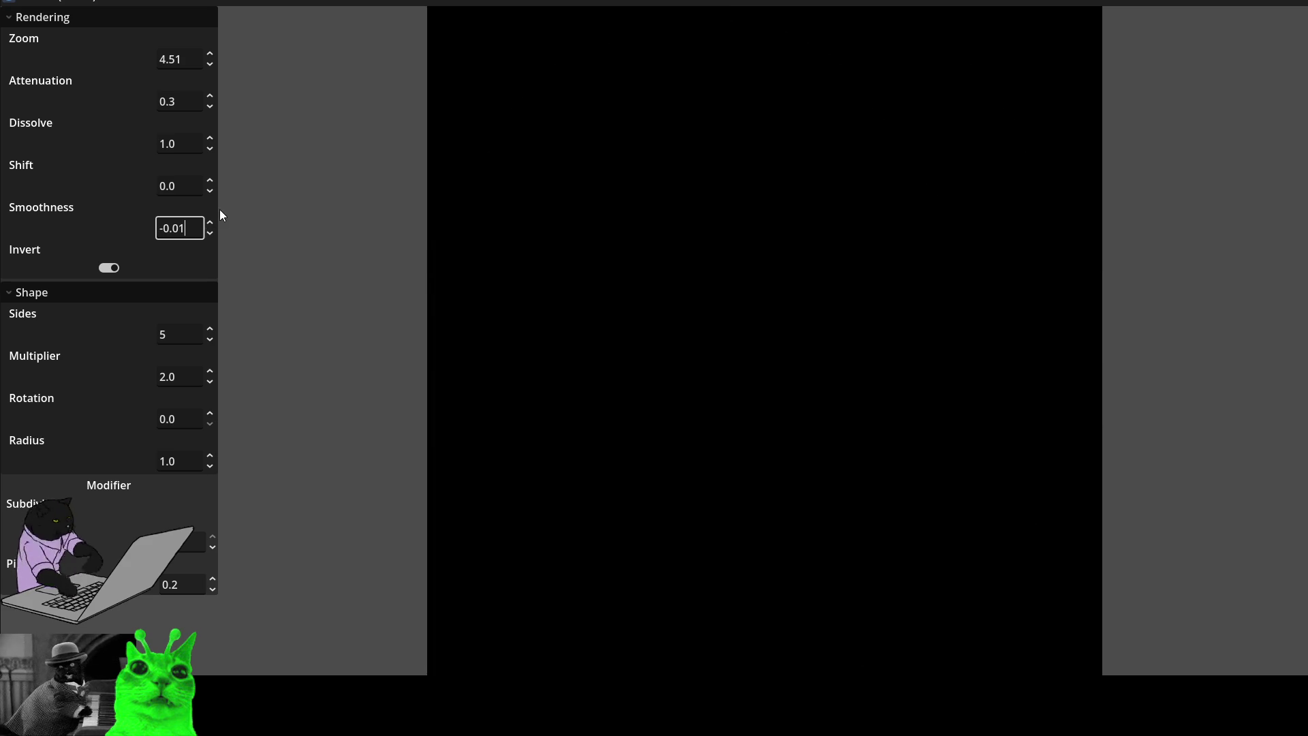
pyautogui.scroll(5, 216, 225)
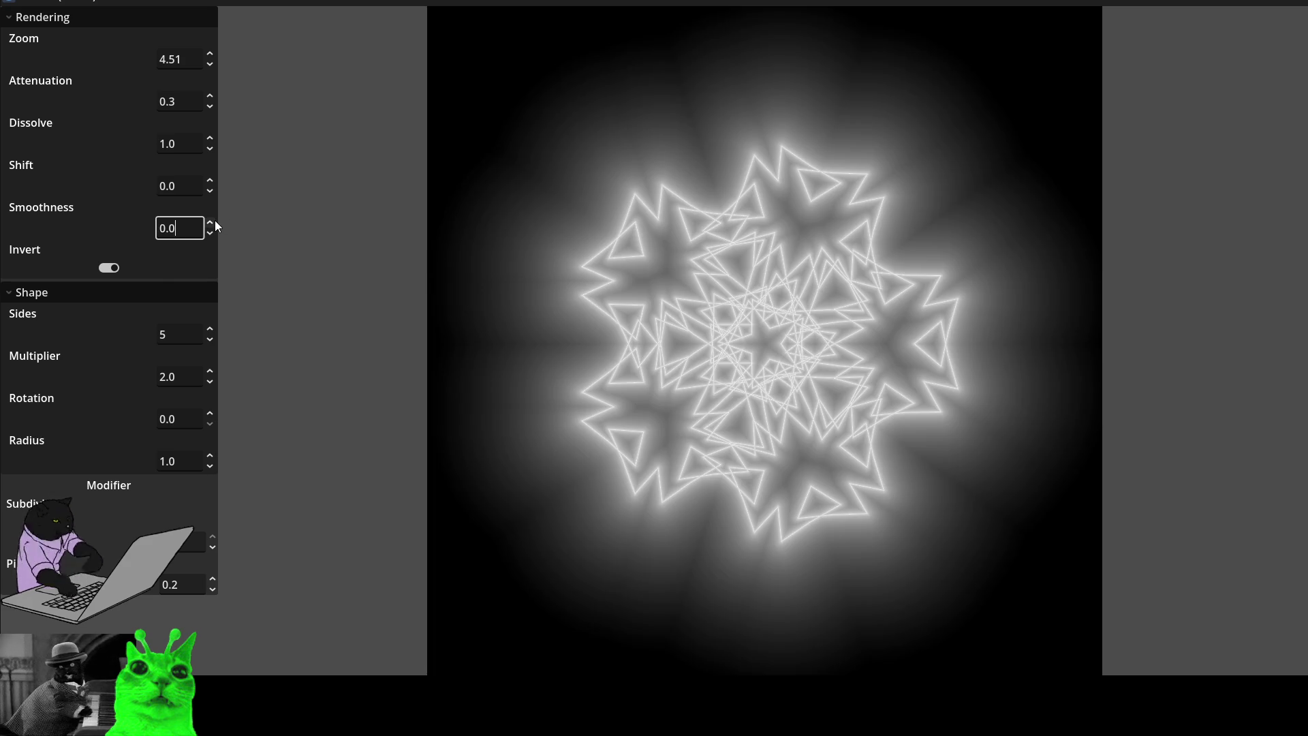
pyautogui.scroll(20, 215, 225)
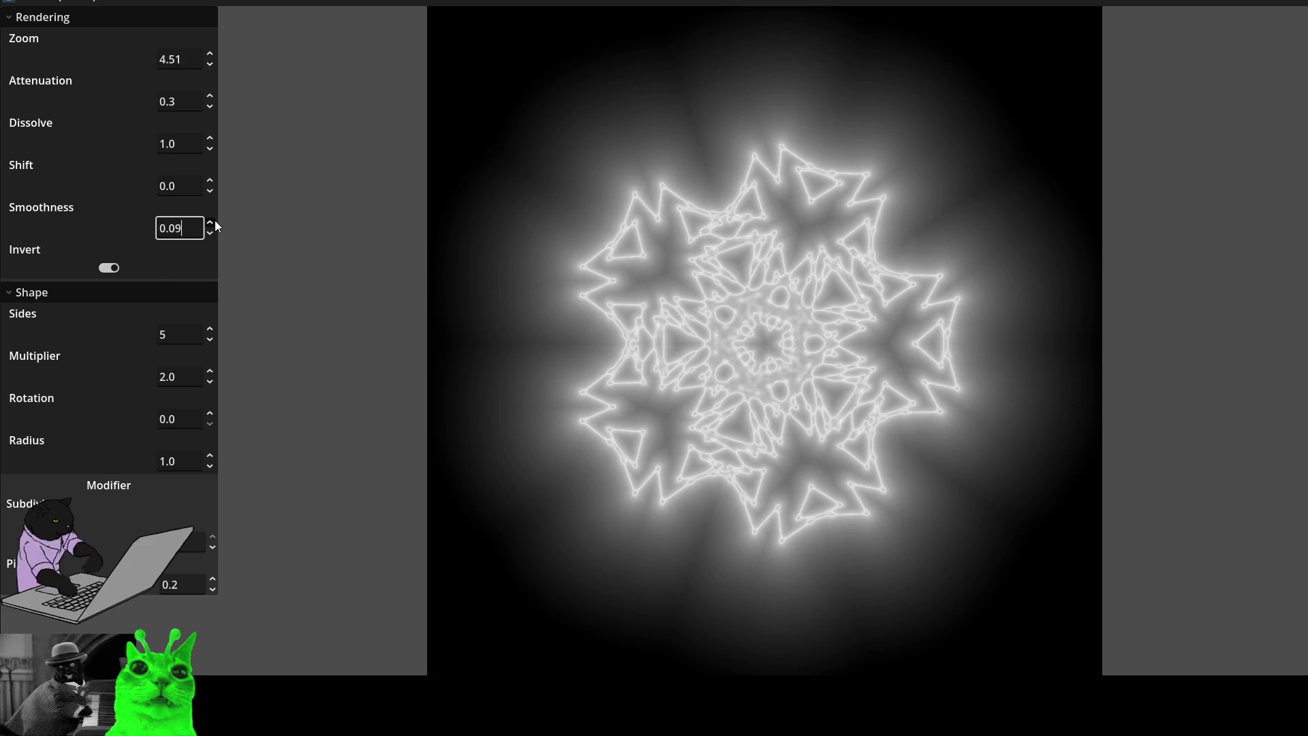
pyautogui.scroll(14, 215, 226)
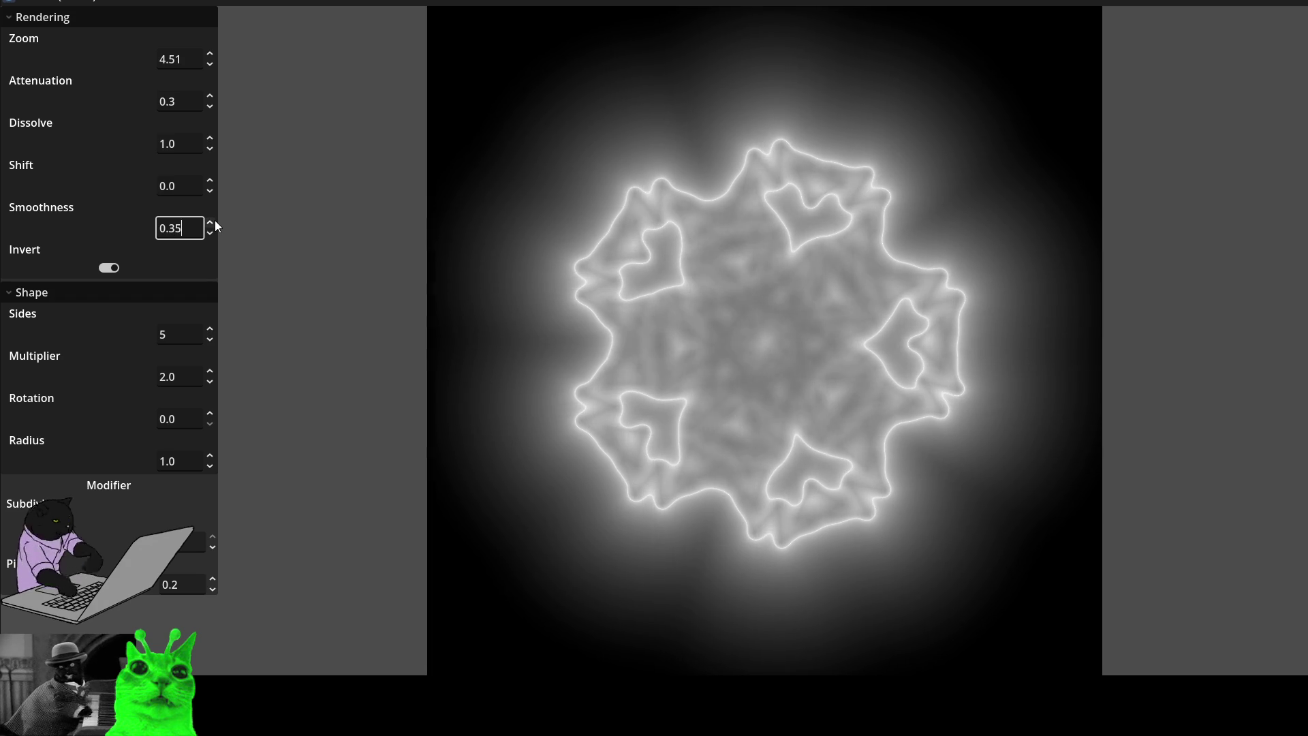
pyautogui.scroll(20, 215, 226)
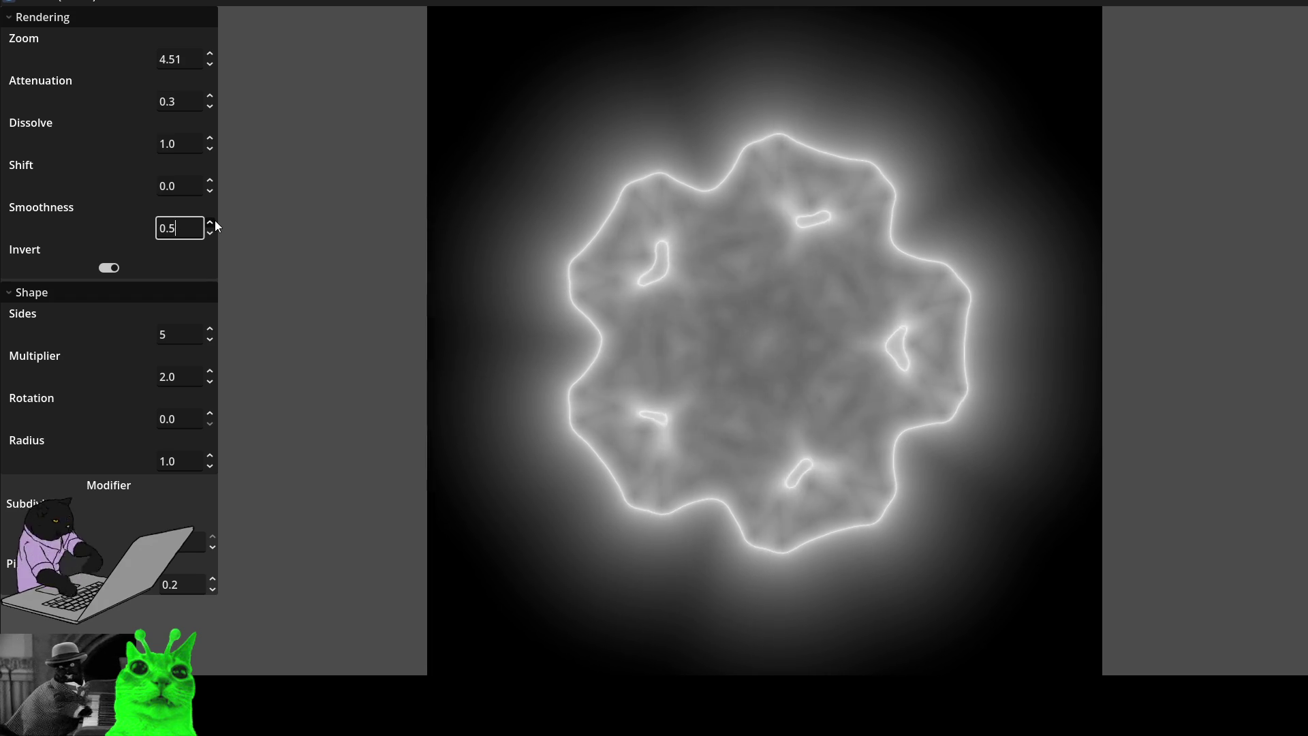
pyautogui.scroll(18, 215, 227)
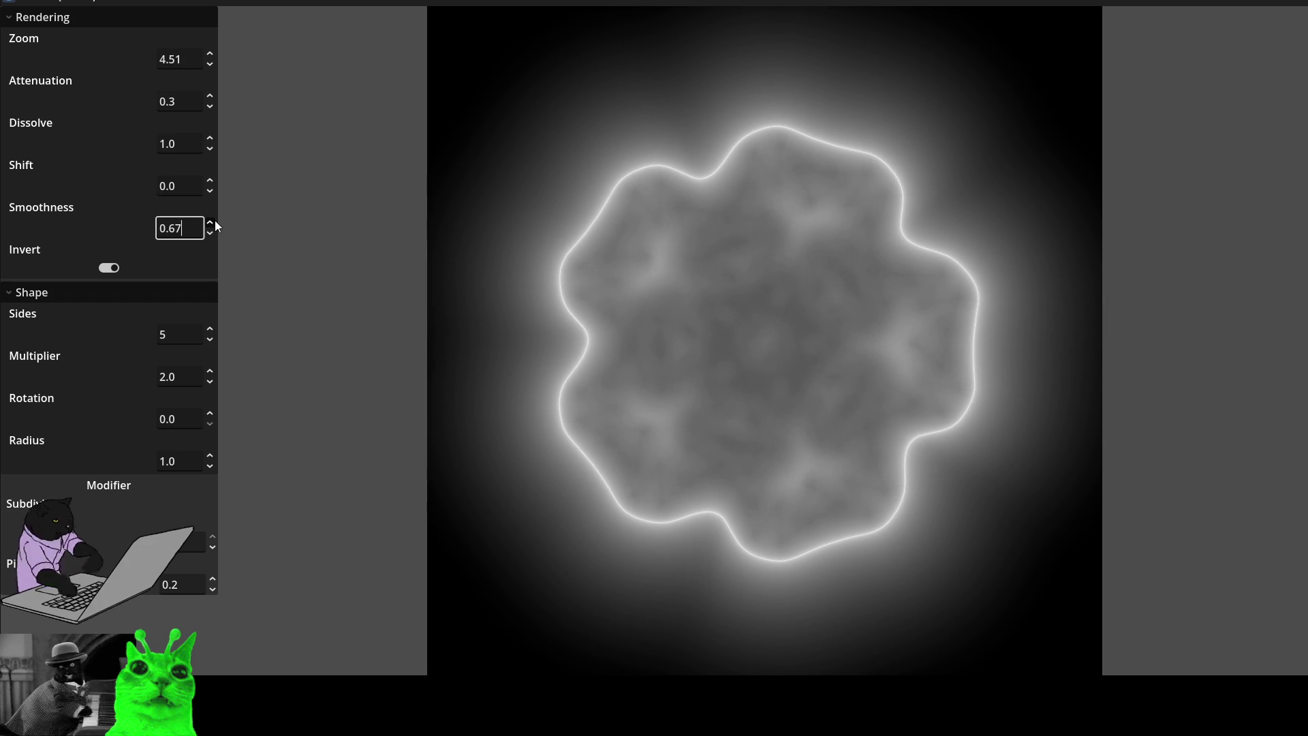
pyautogui.scroll(20, 216, 226)
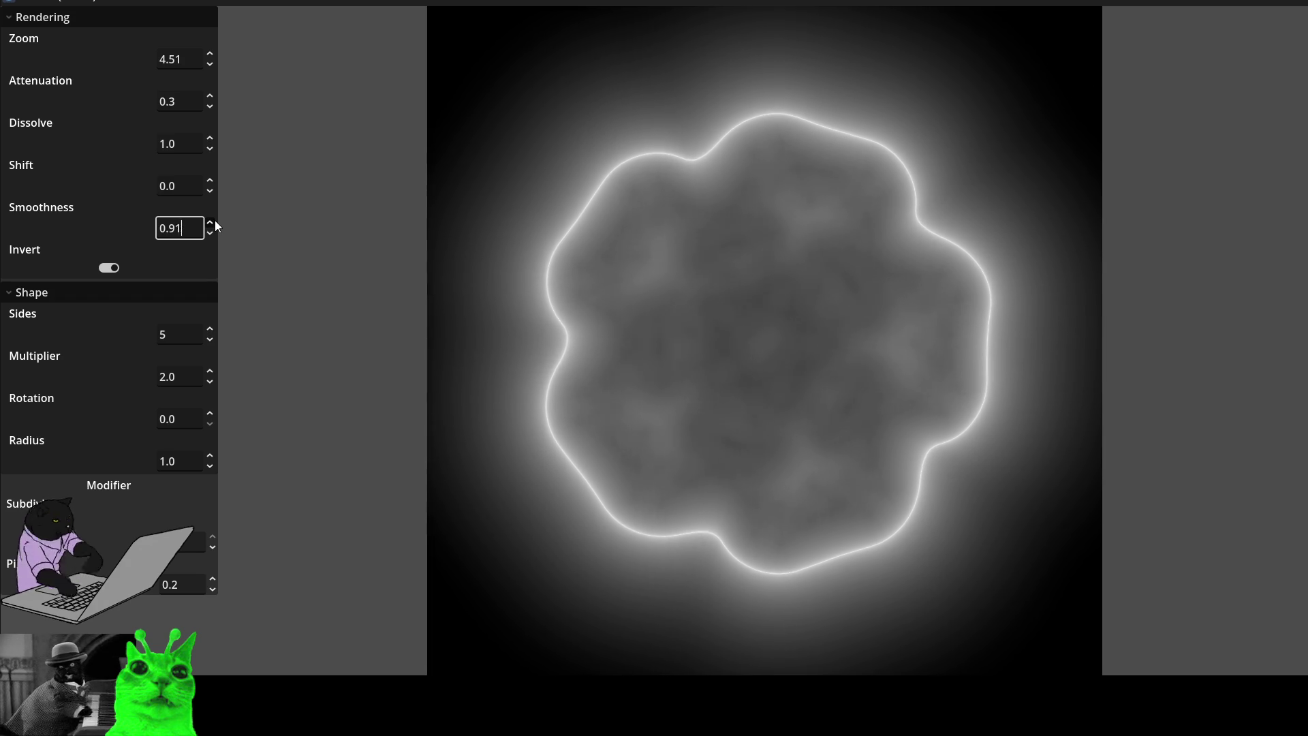
pyautogui.scroll(1, 215, 227)
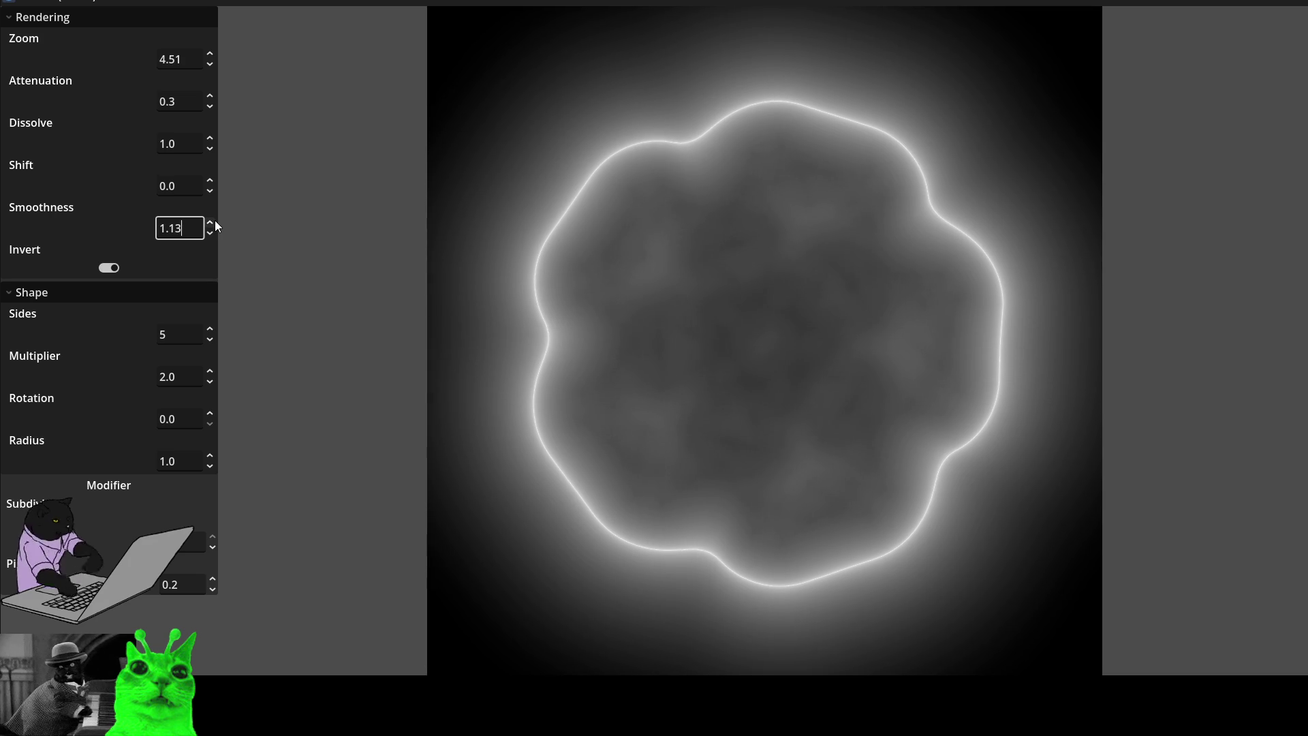
pyautogui.scroll(-20, 215, 233)
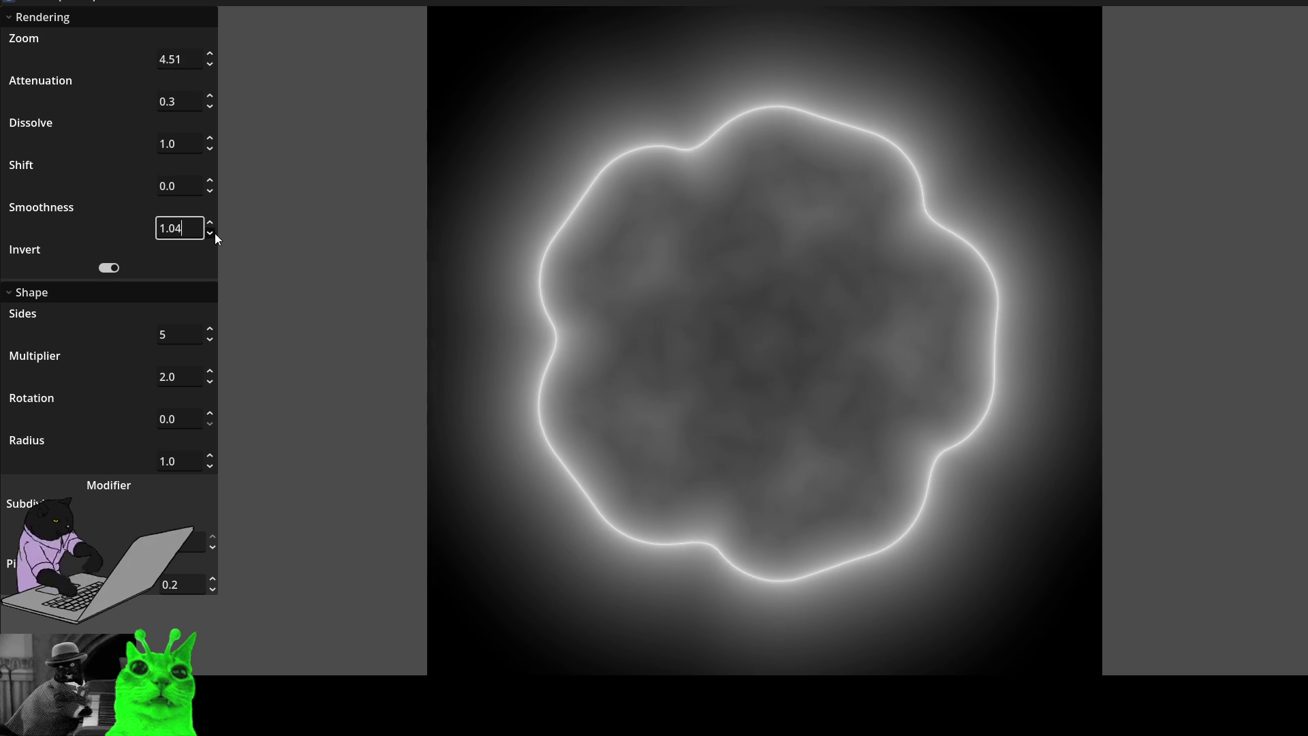
pyautogui.scroll(-20, 214, 233)
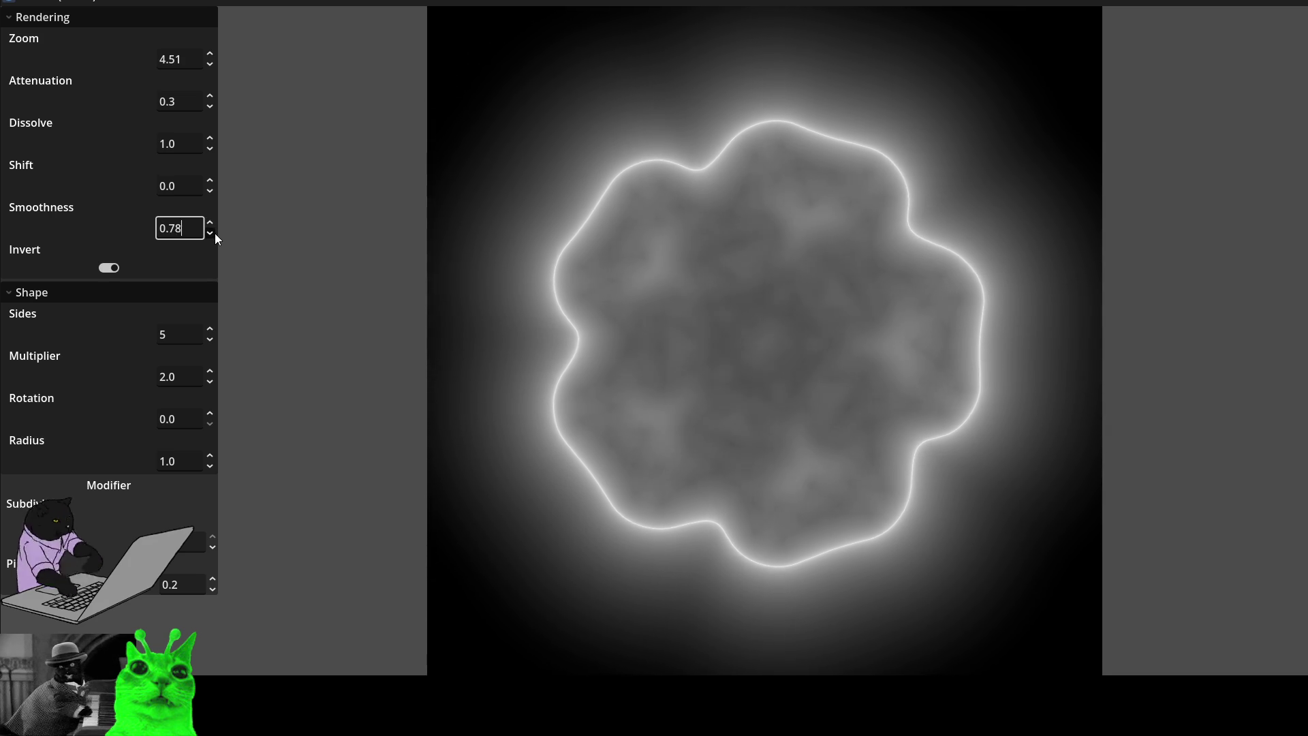
pyautogui.scroll(-20, 215, 233)
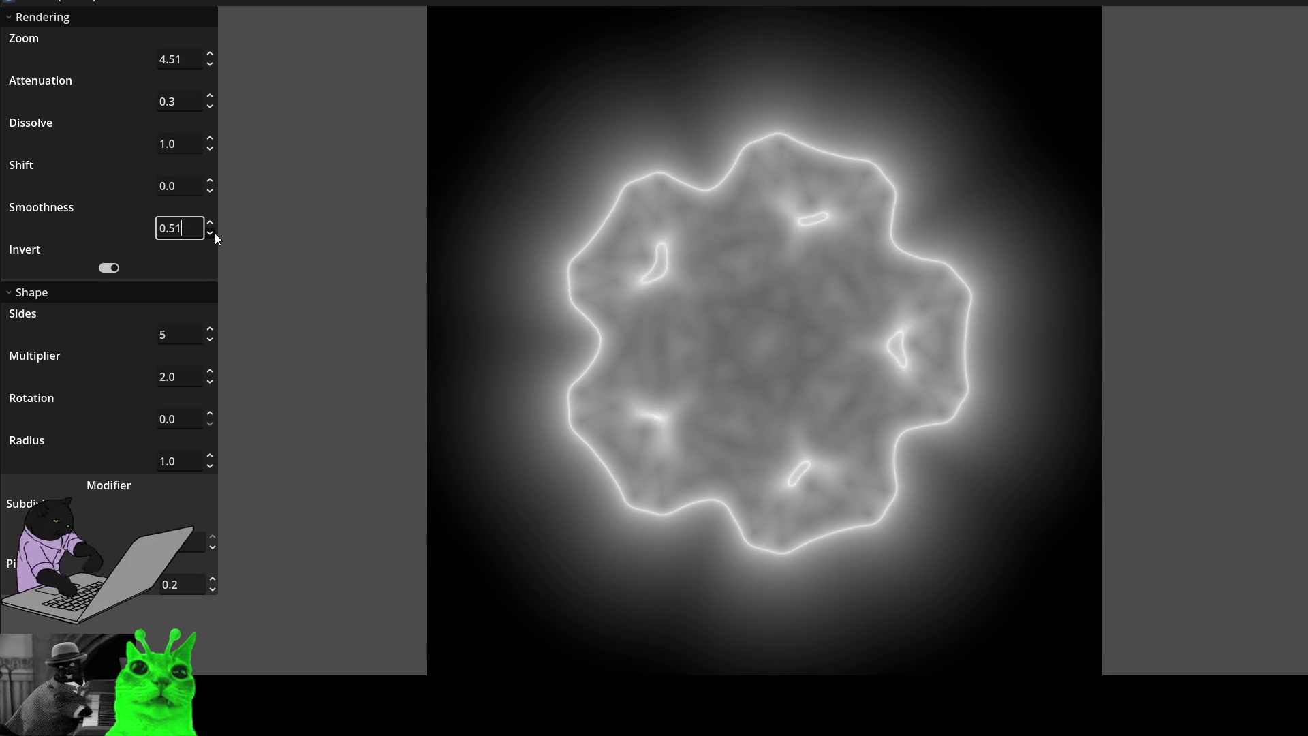
pyautogui.scroll(-20, 214, 233)
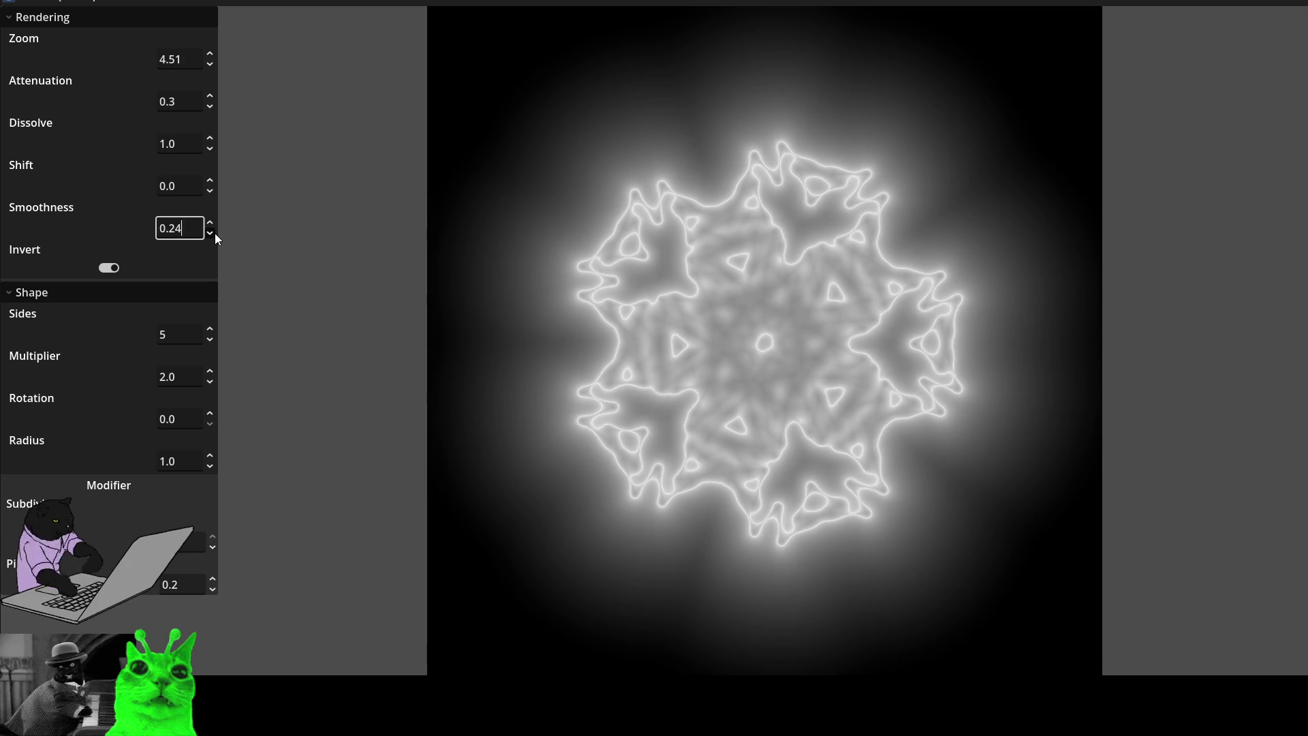
pyautogui.scroll(-1, 214, 233)
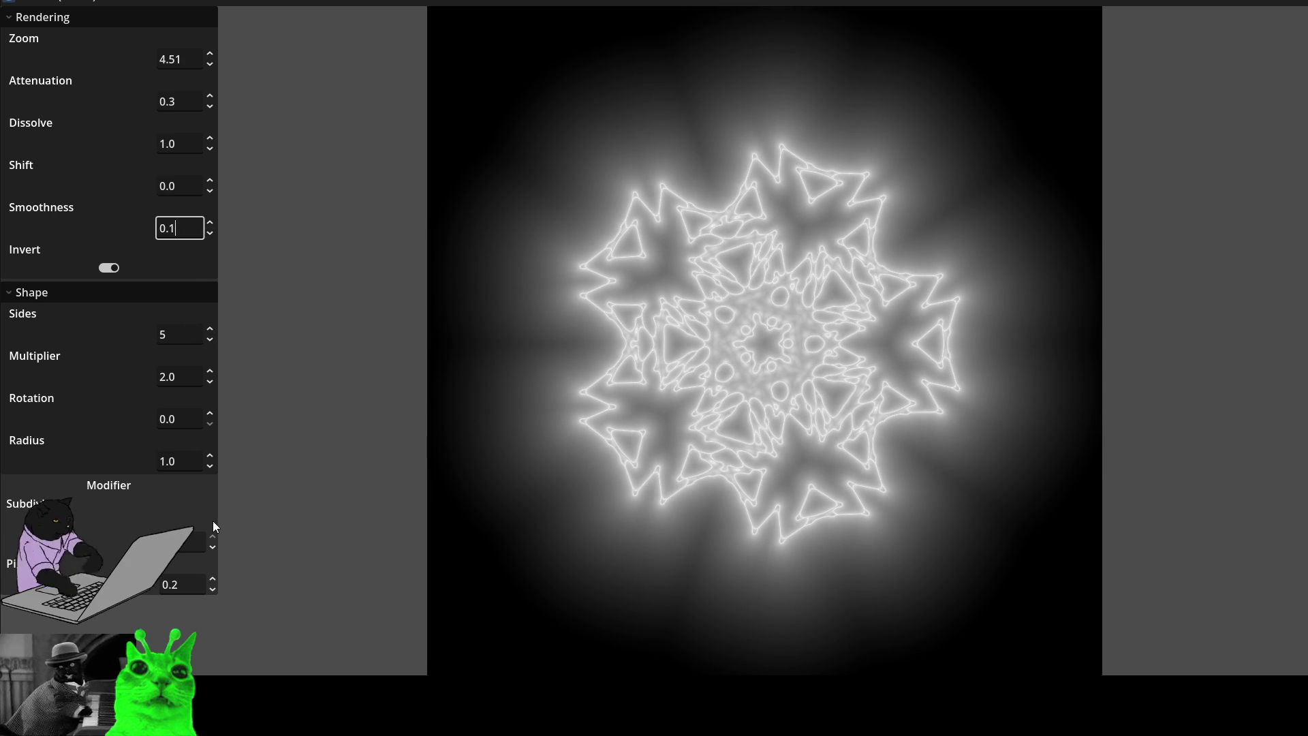
# - Drop Subdivisions by one and set the Modifier's second value to 0.04
pyautogui.click(212, 547)
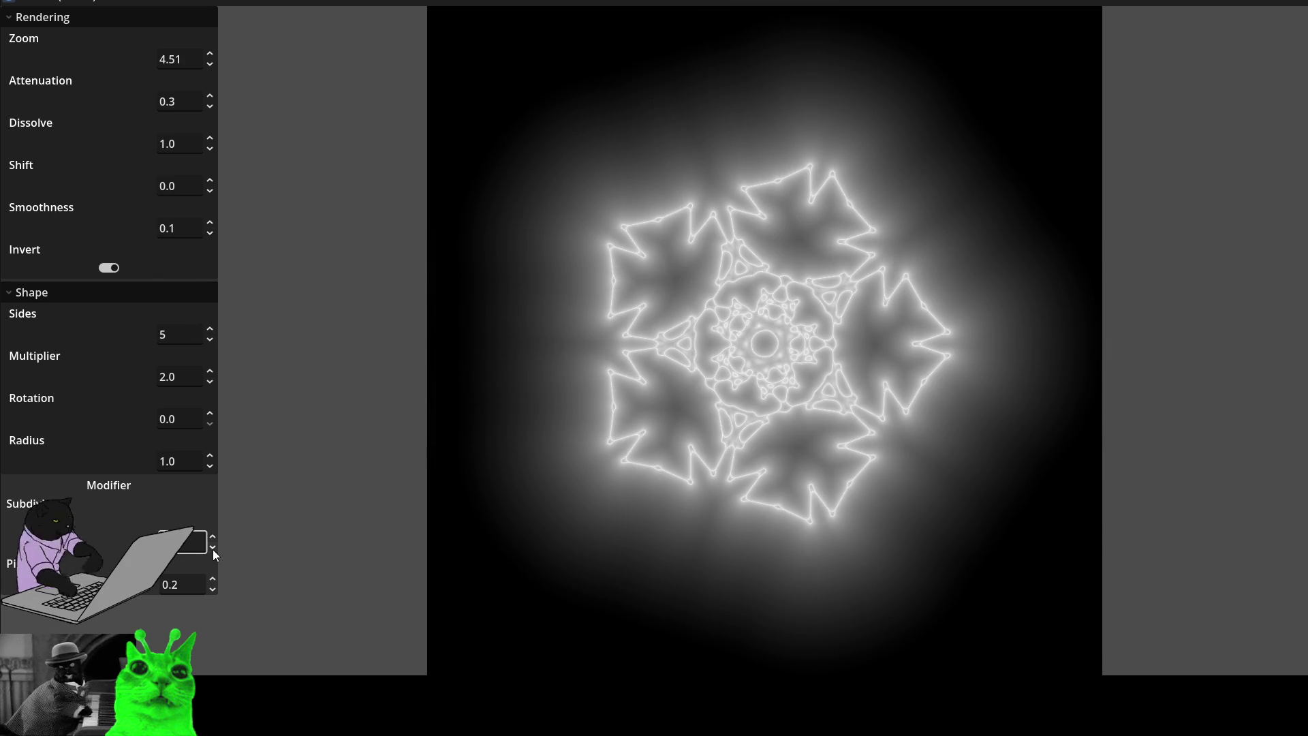
pyautogui.doubleClick(207, 585)
pyautogui.write('0.51')
pyautogui.press('BackSpace')
pyautogui.press('BackSpace')
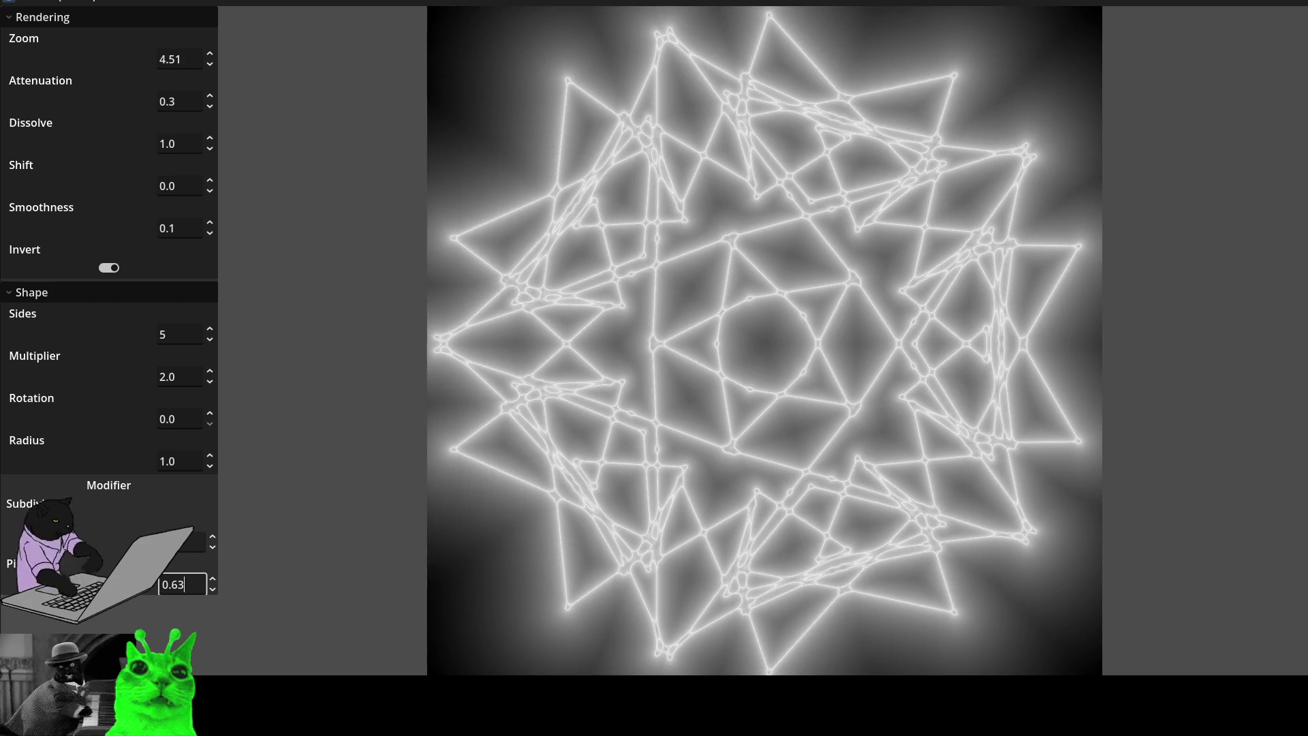
pyautogui.write('2')
pyautogui.press('BackSpace')
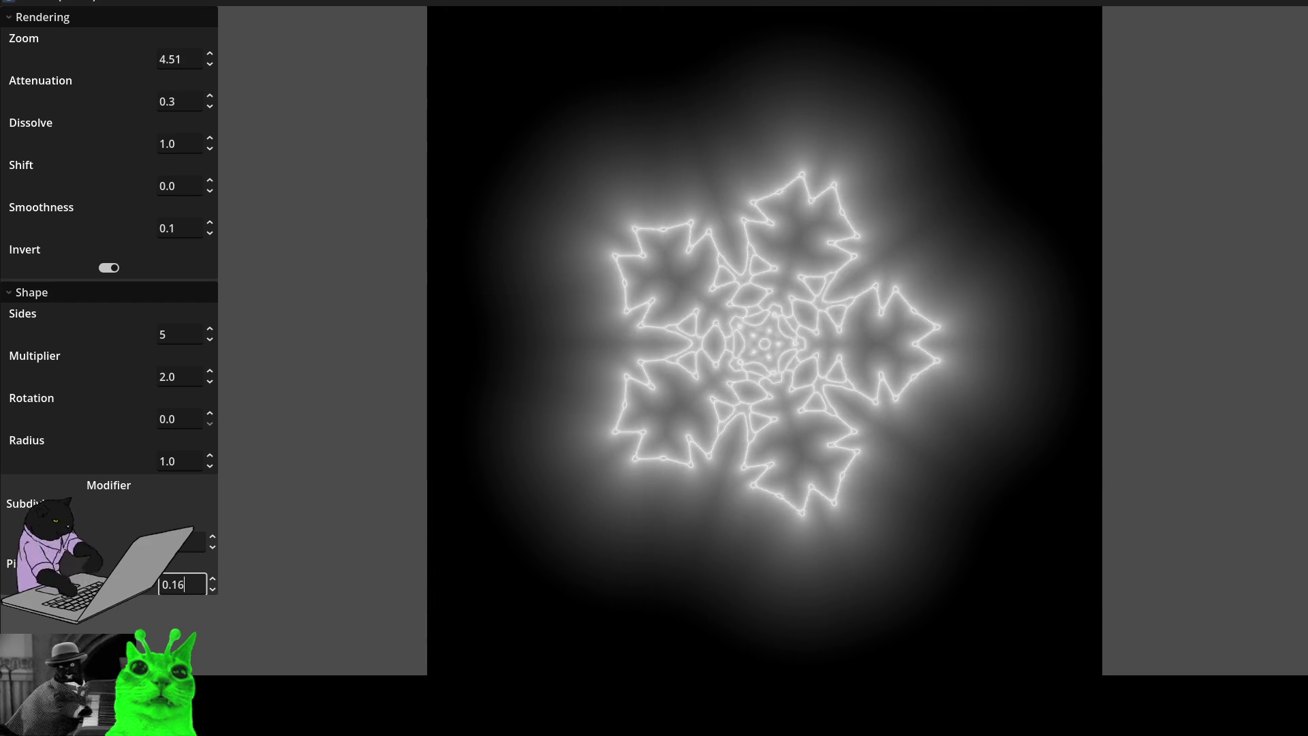
pyautogui.write('01')
pyautogui.press('BackSpace')
pyautogui.write('4')
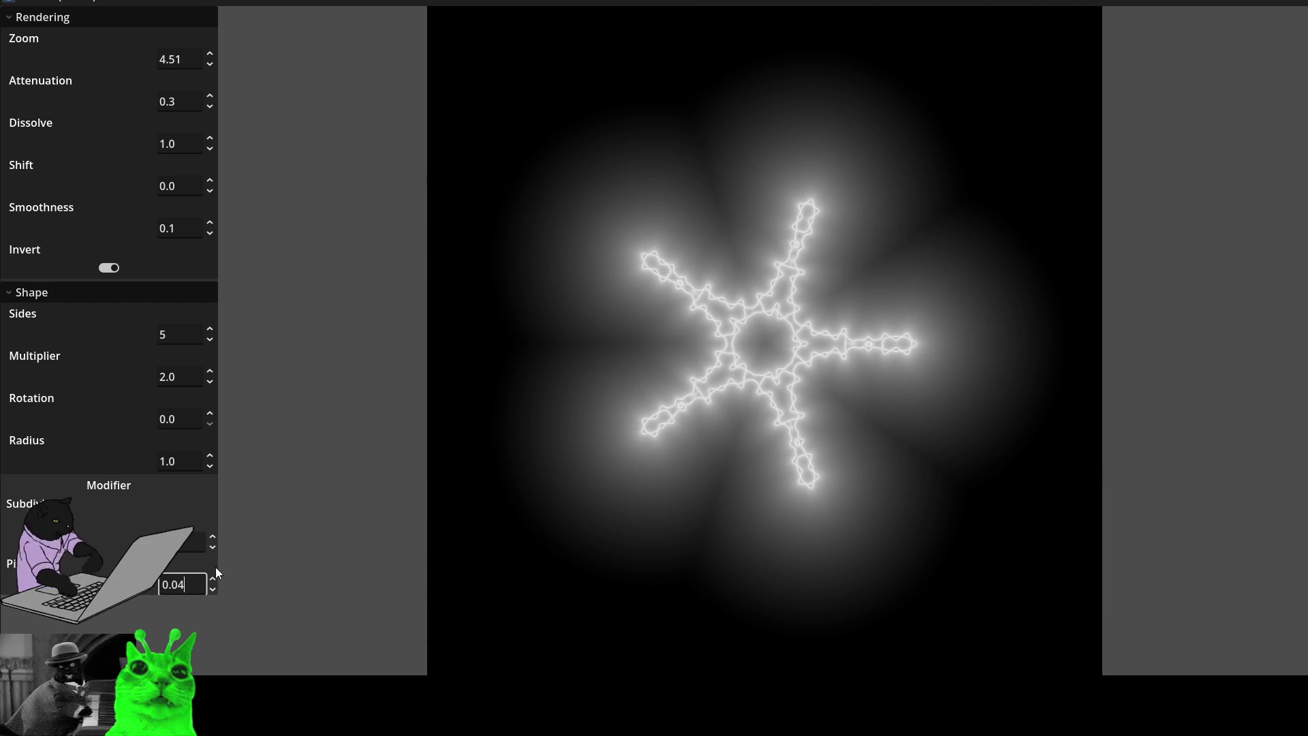
pyautogui.scroll(20, 210, 228)
# - Compare Smoothness values up and down, leaving it at 0.07
pyautogui.scroll(-10, 209, 229)
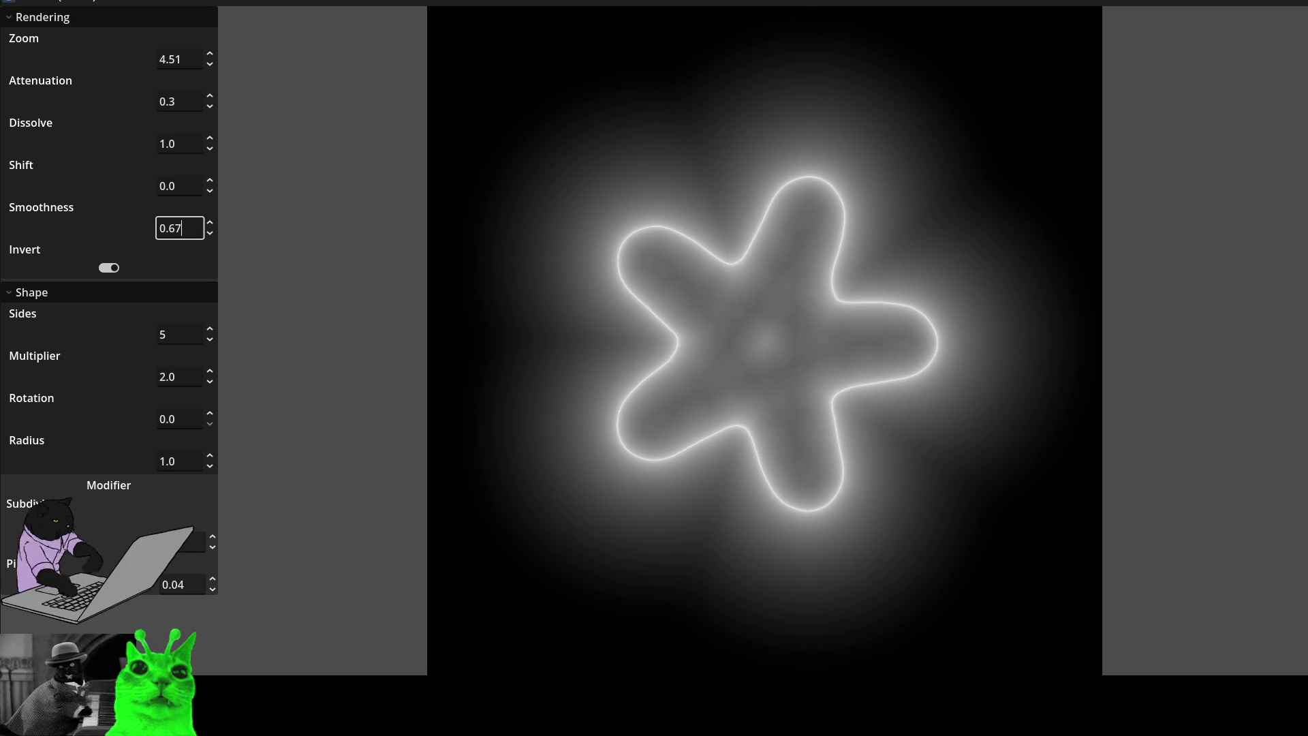
pyautogui.scroll(15, 210, 229)
pyautogui.scroll(-15, 210, 229)
pyautogui.scroll(-15, 210, 228)
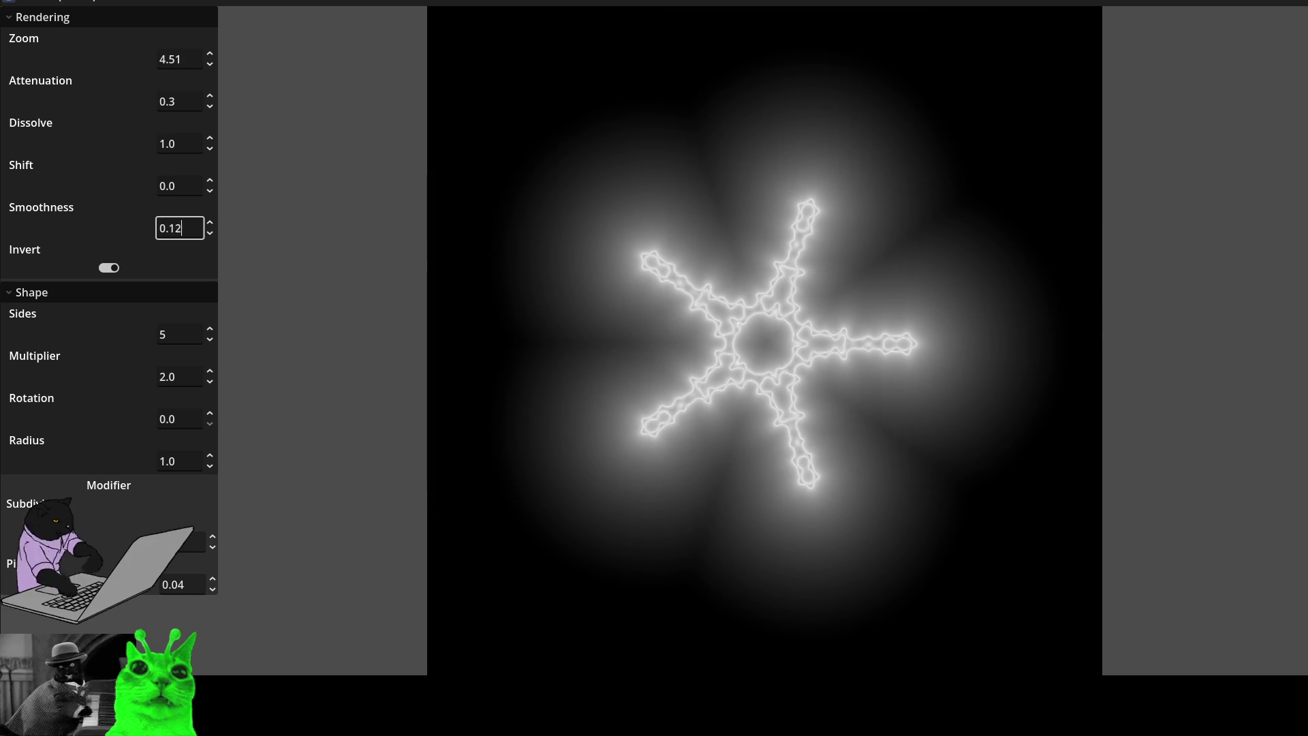
pyautogui.write('0.07')
pyautogui.scroll(7, 209, 229)
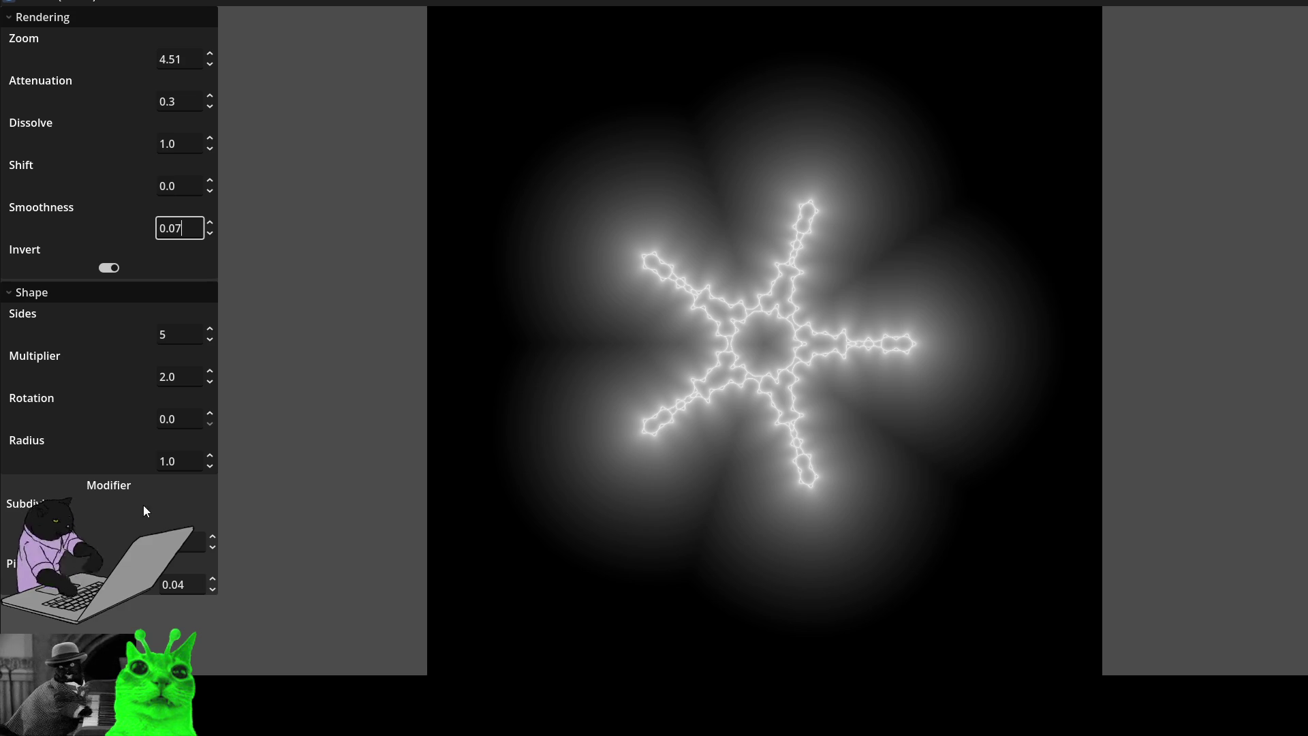
# - Lower Subdivisions to the minimum, then add three levels of fractal detail
pyautogui.click(212, 548)
pyautogui.click(211, 550)
pyautogui.click(211, 550)
pyautogui.click(211, 550)
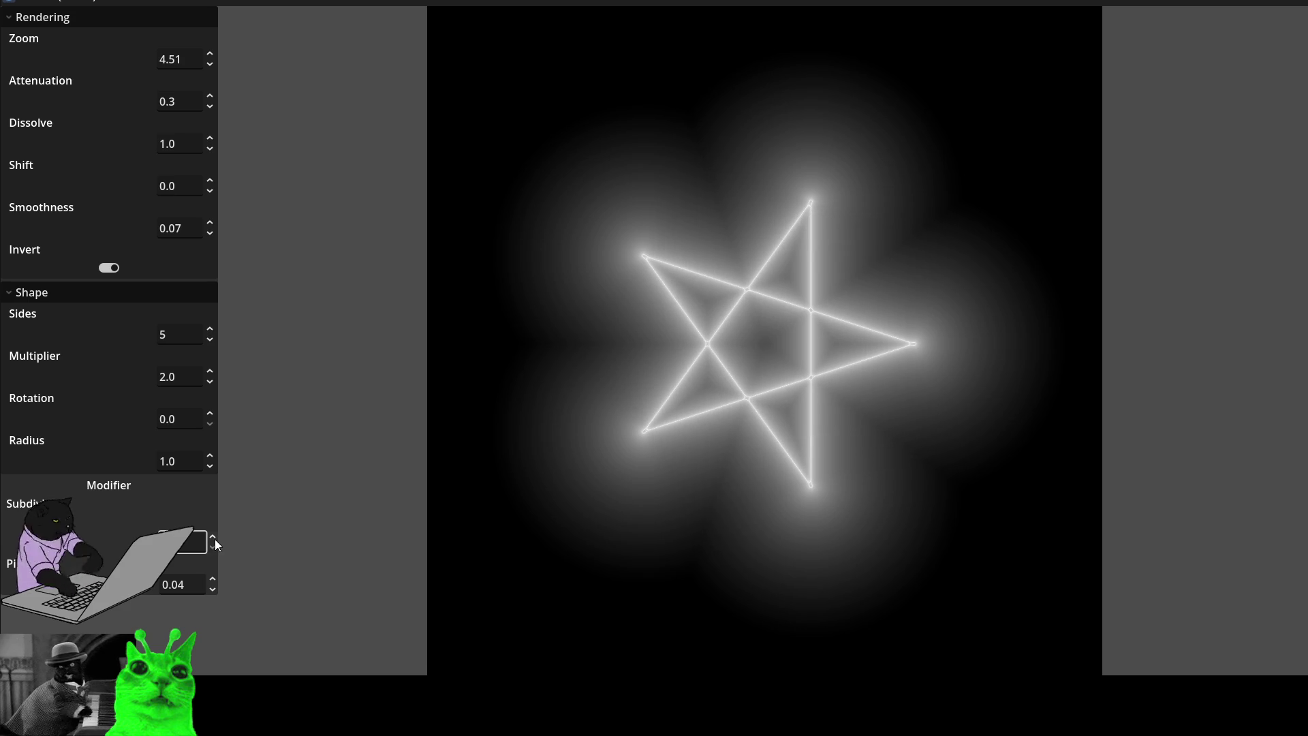
pyautogui.click(210, 536)
pyautogui.click(210, 537)
pyautogui.click(210, 537)
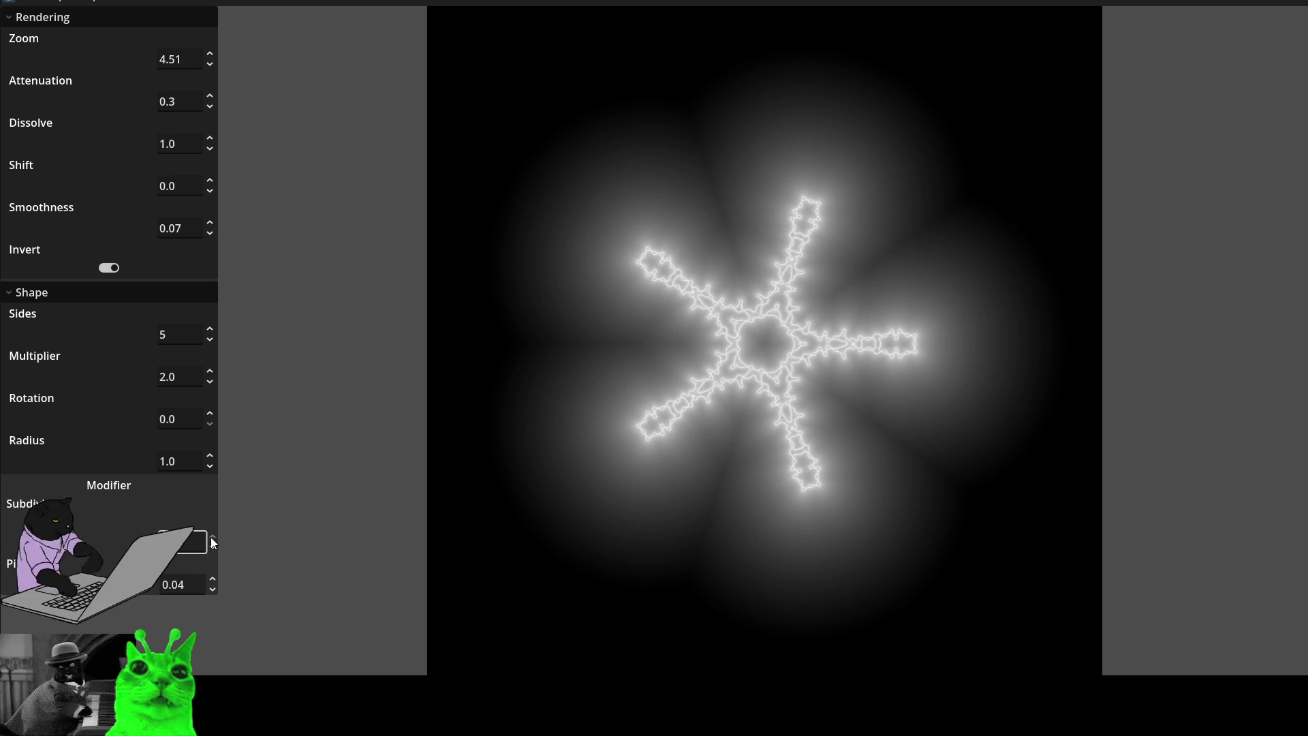
# - Toggle subdivision levels back and forth, finishing three levels above the minimum
pyautogui.click(213, 546)
pyautogui.click(213, 537)
pyautogui.click(213, 546)
pyautogui.click(213, 537)
pyautogui.click(212, 547)
pyautogui.click(212, 546)
pyautogui.click(213, 546)
pyautogui.click(212, 546)
pyautogui.click(212, 536)
pyautogui.click(213, 536)
pyautogui.click(213, 537)
# - Stop the tool with F8, review prot_shader.gd, and collapse Main's children in the Scene dock
pyautogui.press('F8')
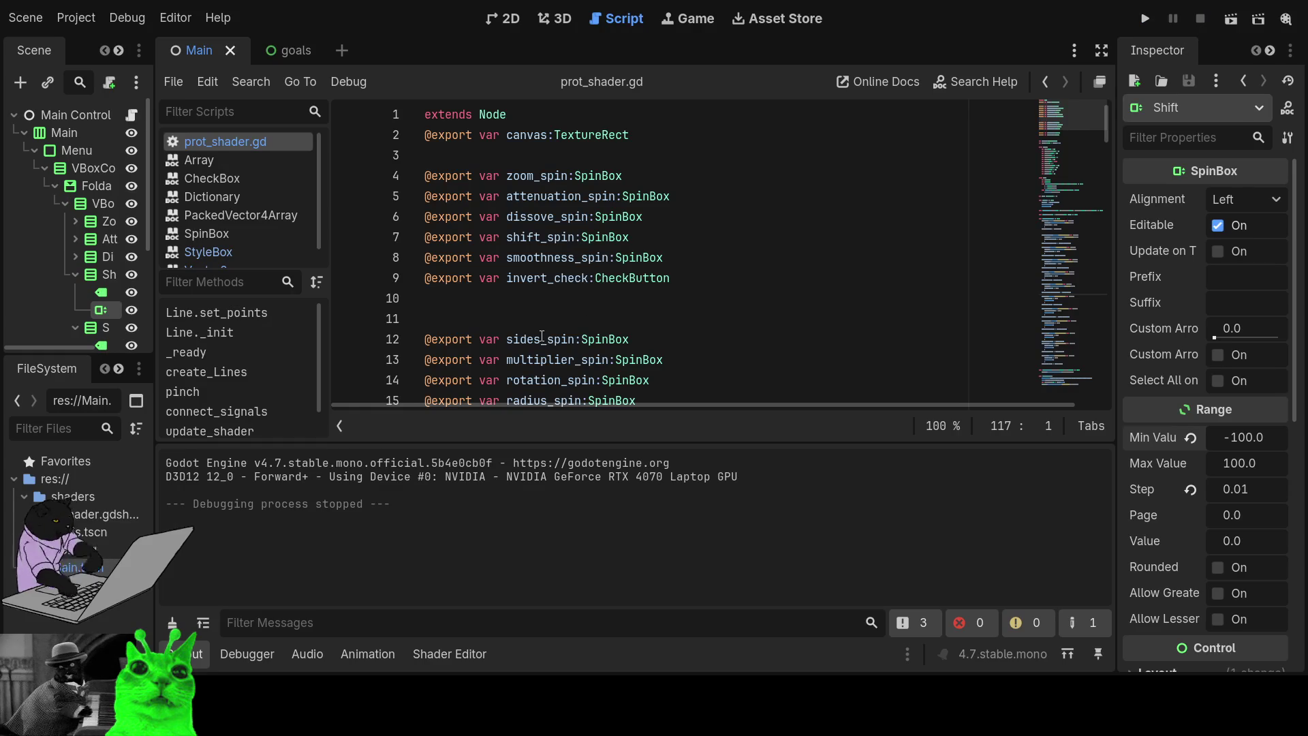
pyautogui.scroll(-15, 527, 380)
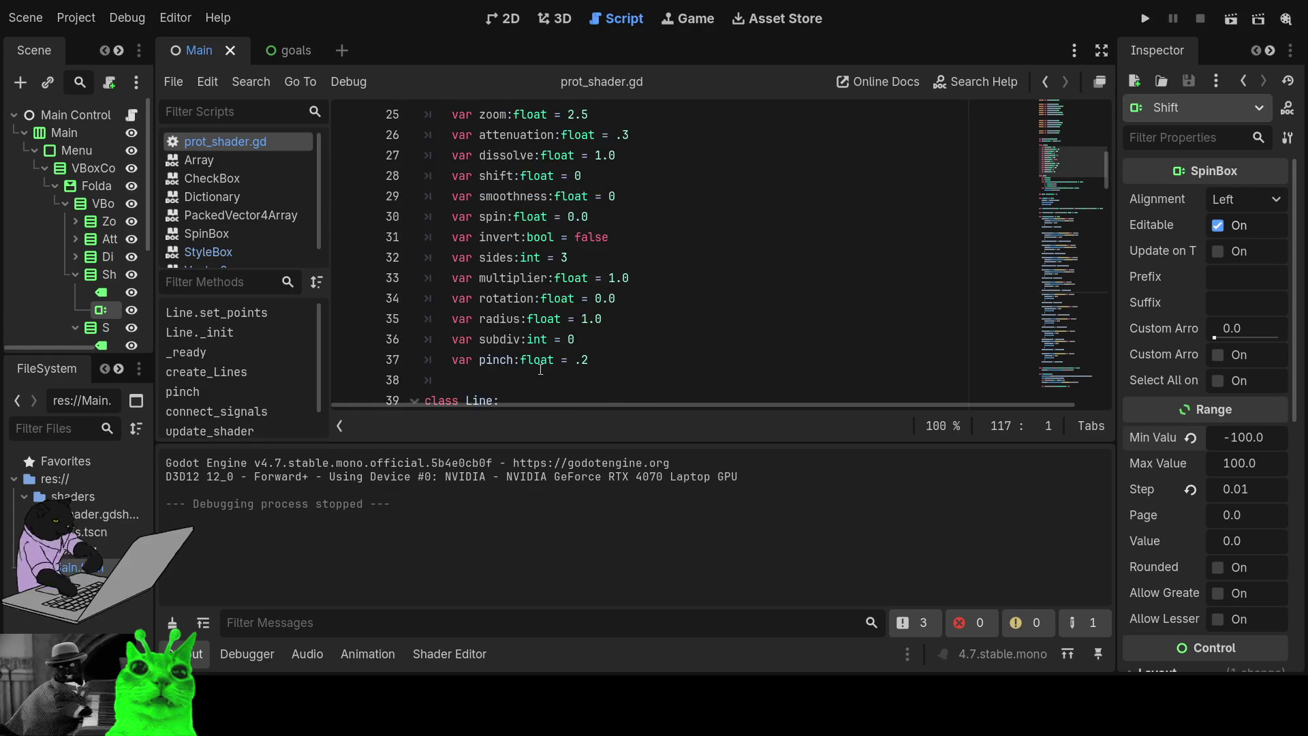
pyautogui.scroll(-2, 528, 380)
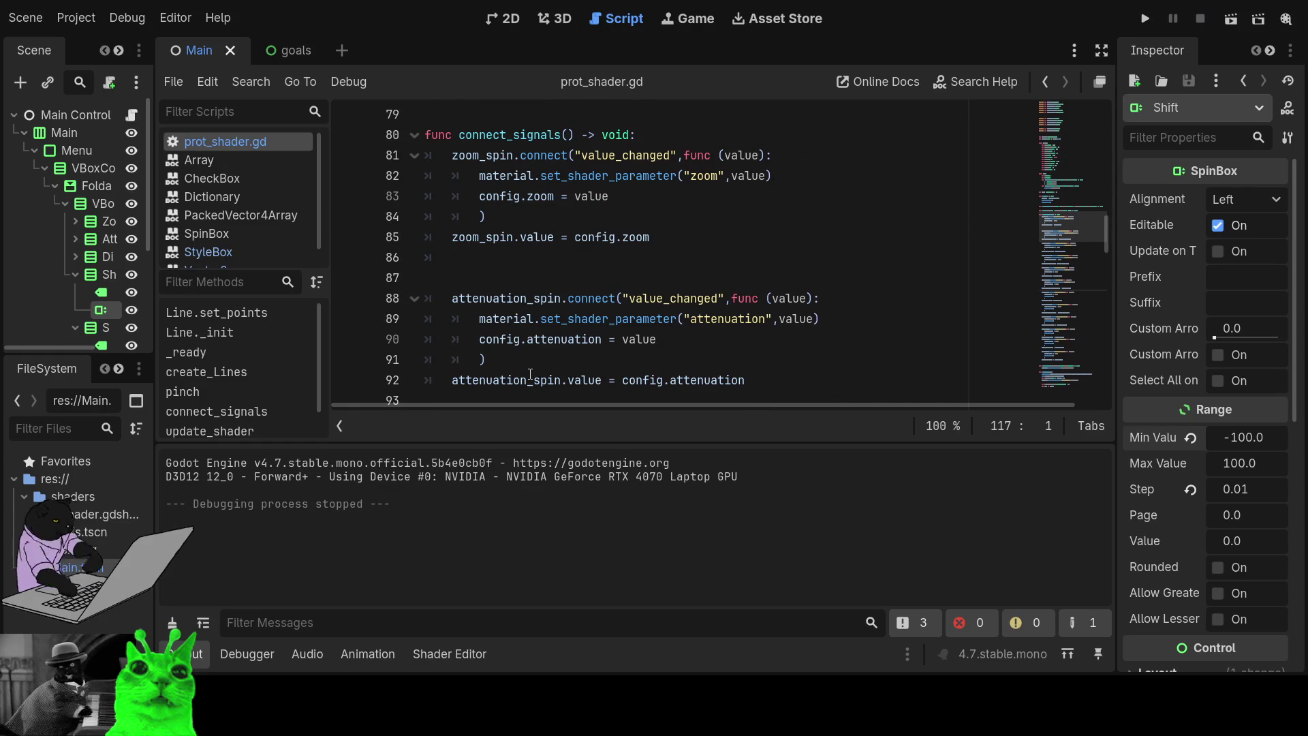
pyautogui.scroll(20, 530, 374)
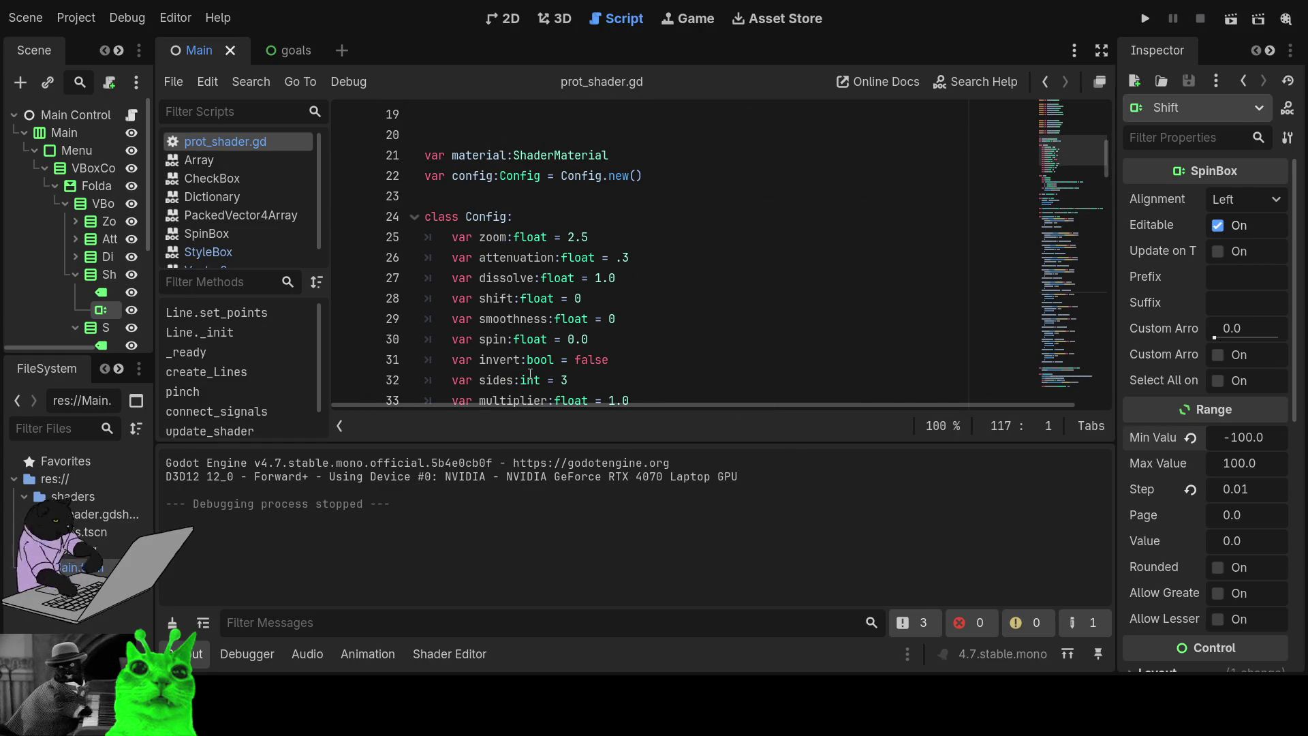
pyautogui.click(19, 135)
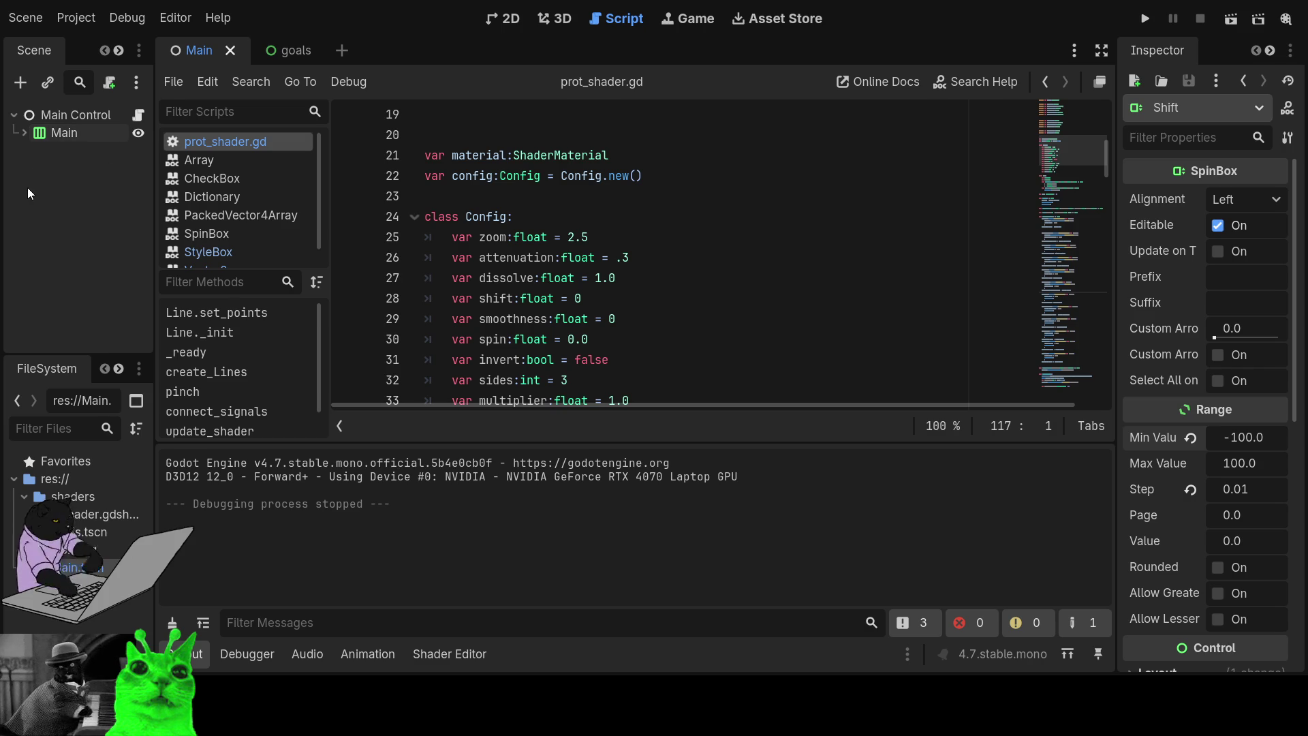